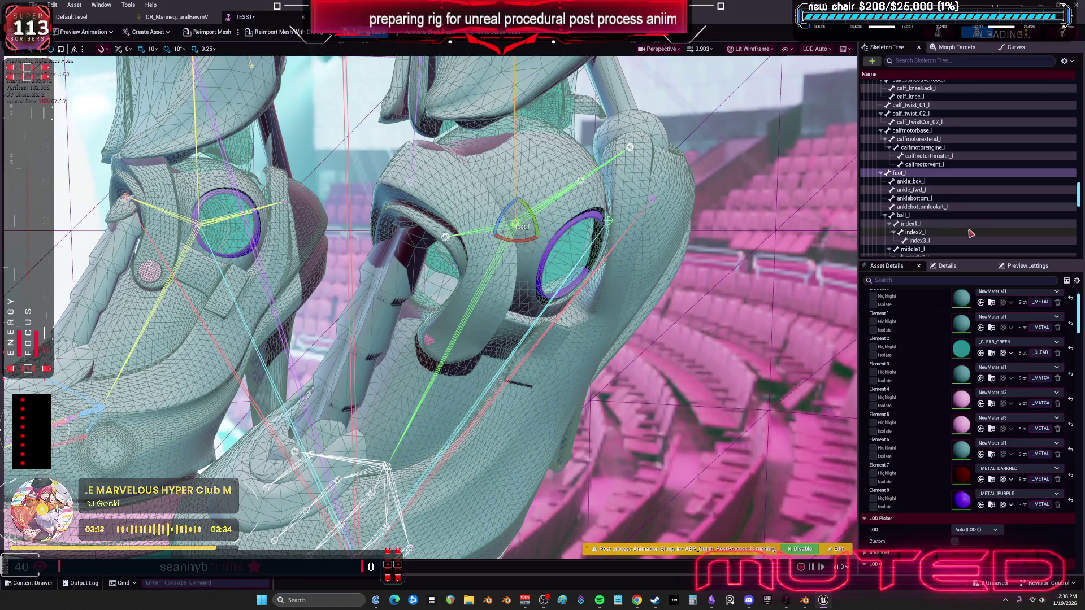
# Browse the preview scene, material slots and bone details panels, filtering the details for 'SHAD'.
pyautogui.click(1029, 266)
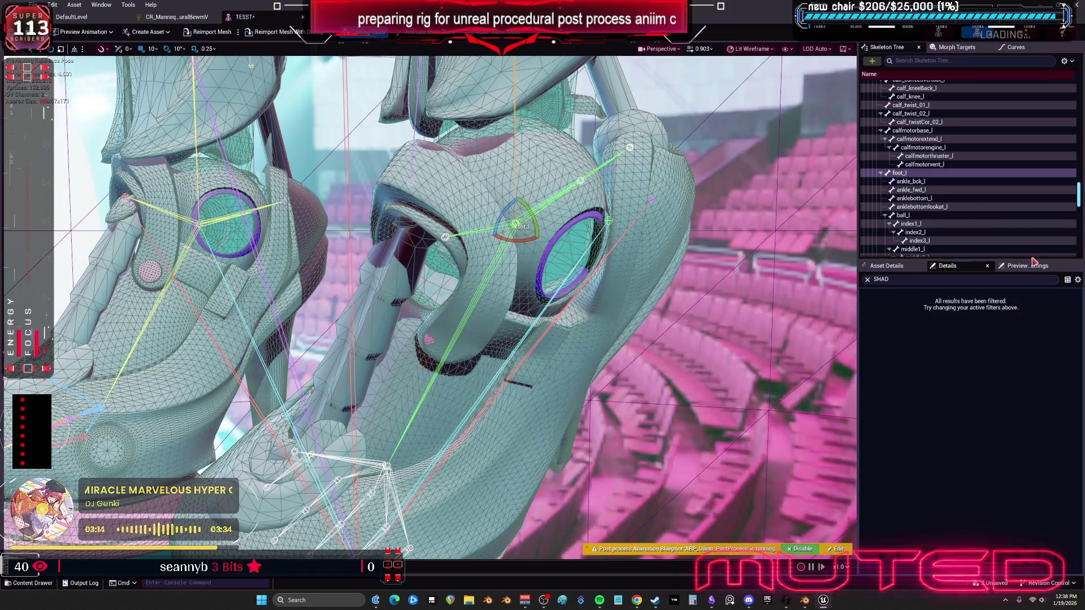
pyautogui.click(899, 266)
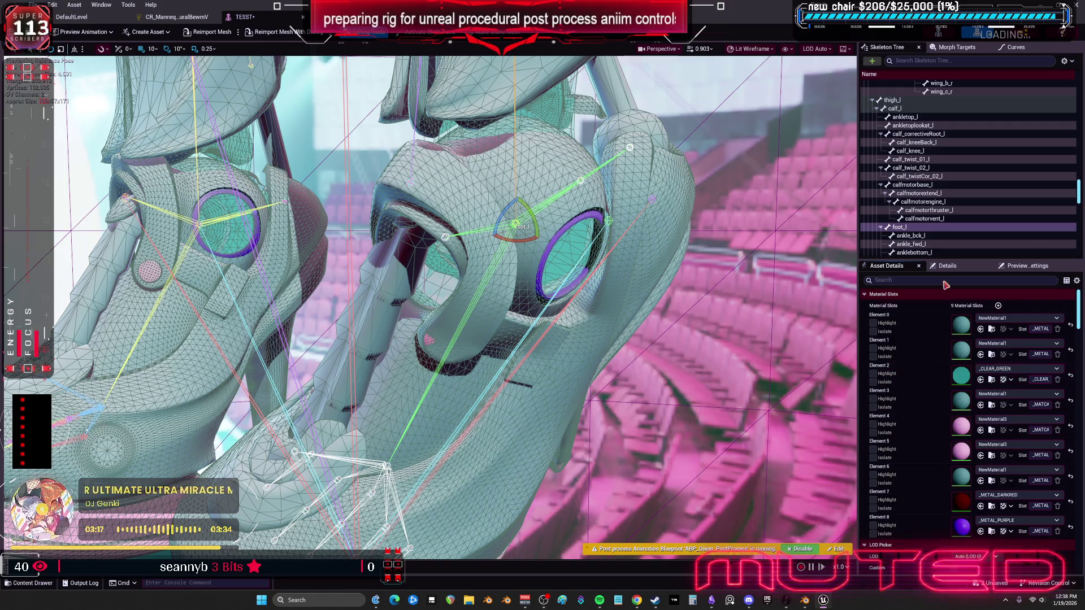
pyautogui.click(948, 265)
pyautogui.click(906, 279)
pyautogui.write('SHAD')
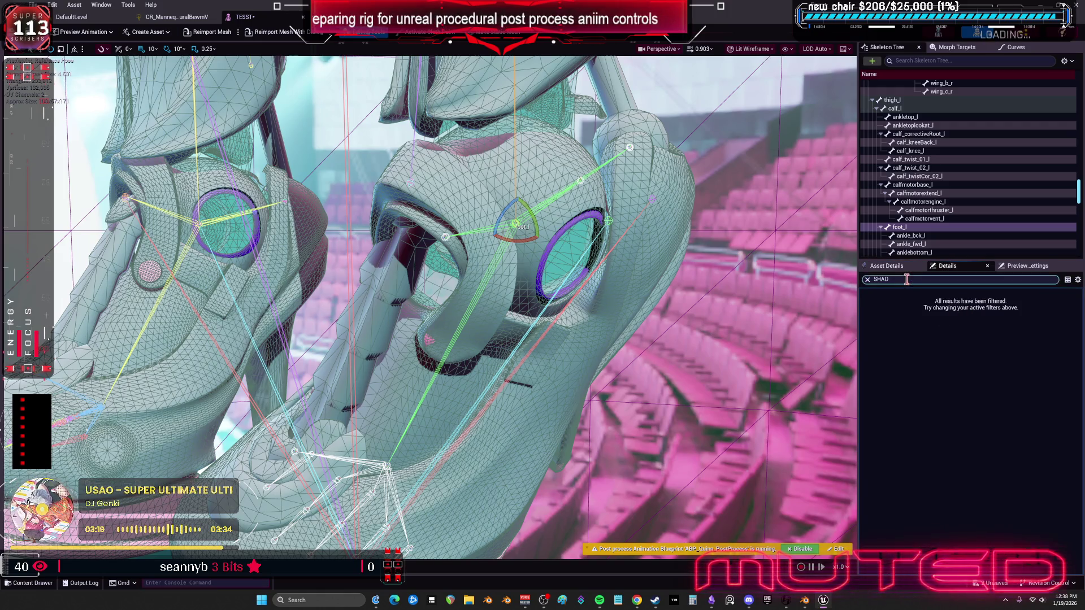
# Reset foot_l's rotation to the reference pose and turn it about 64 degrees.
pyautogui.press('BackSpace')
pyautogui.press('BackSpace')
pyautogui.press('BackSpace')
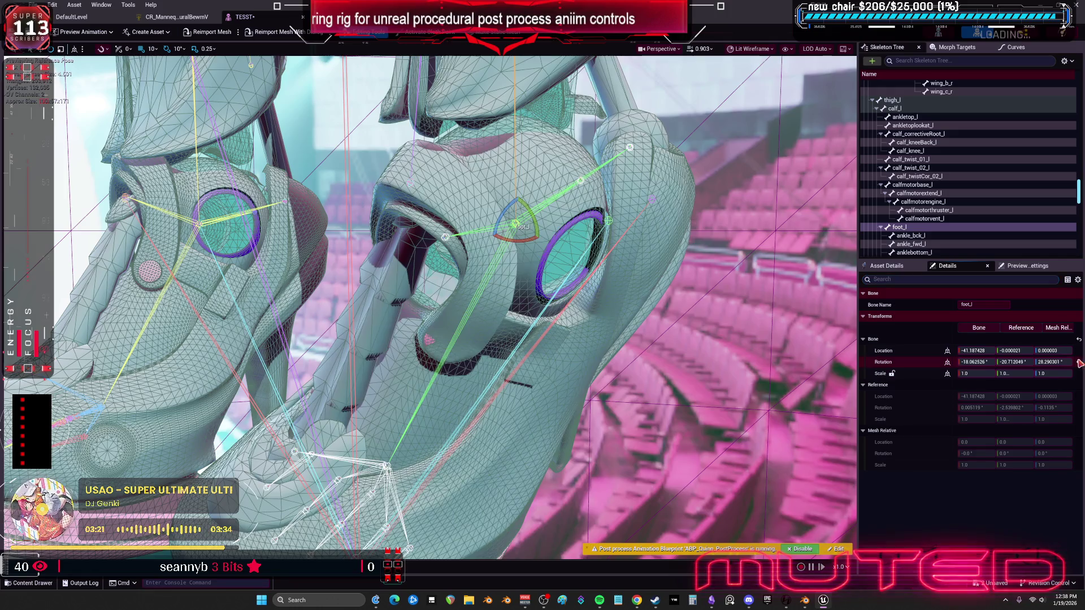
pyautogui.click(1079, 362)
pyautogui.moveTo(503, 200)
pyautogui.mouseDown()
pyautogui.moveTo(593, 204)
pyautogui.moveTo(452, 204)
pyautogui.moveTo(505, 202)
pyautogui.moveTo(486, 224)
pyautogui.moveTo(544, 168)
pyautogui.moveTo(510, 240)
pyautogui.mouseUp()
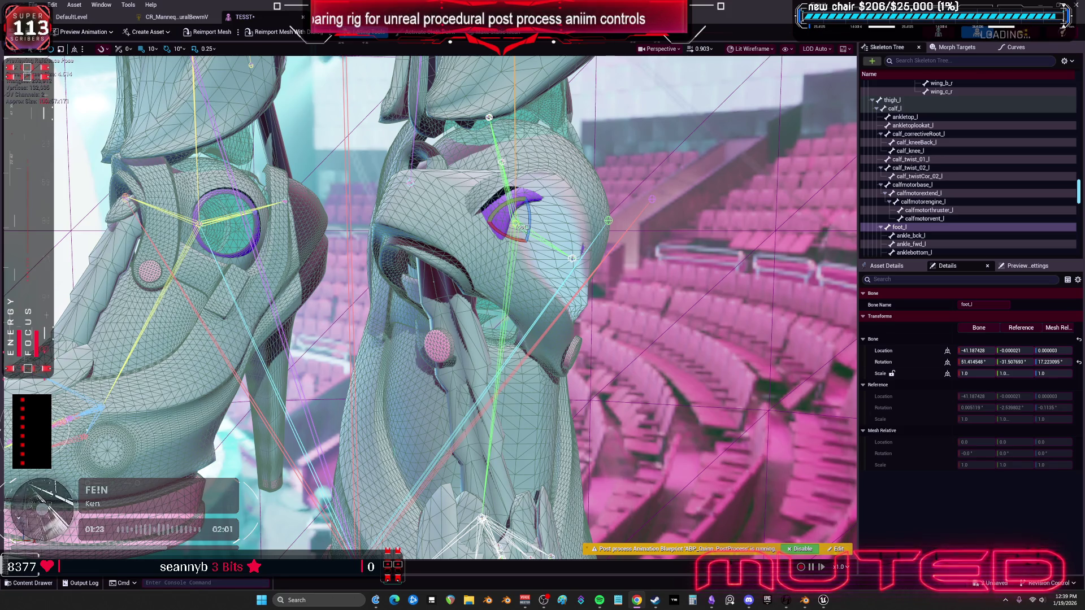
# Frame foot_l and rotate it through several angles, ending near -168°, -26°, -156° with both heels in view.
pyautogui.press('f')
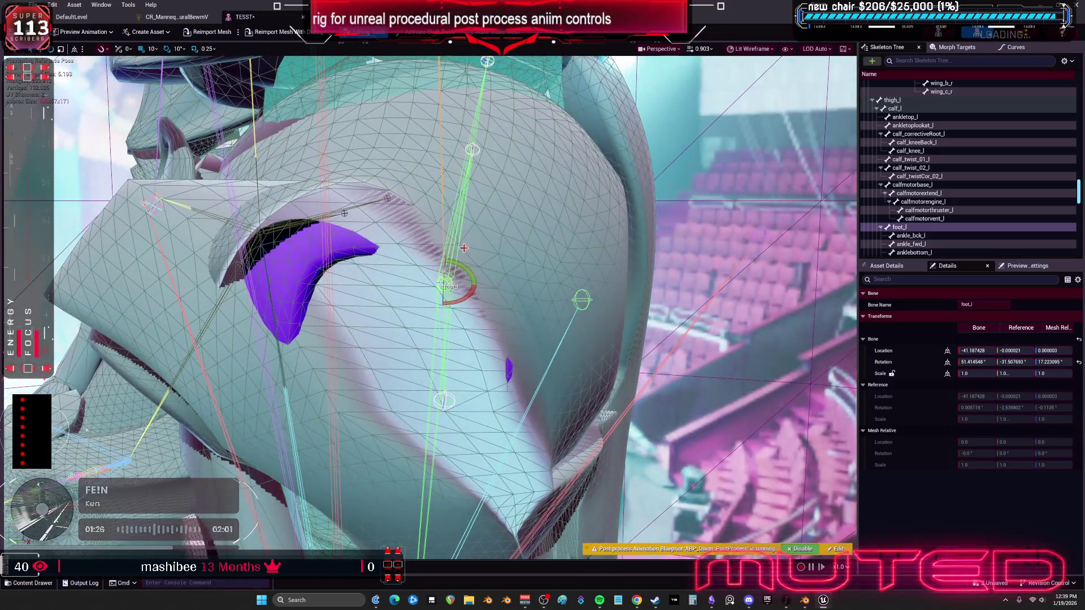
pyautogui.moveTo(464, 248)
pyautogui.mouseDown()
pyautogui.moveTo(418, 269)
pyautogui.moveTo(435, 259)
pyautogui.moveTo(414, 257)
pyautogui.moveTo(423, 252)
pyautogui.moveTo(438, 276)
pyautogui.moveTo(395, 209)
pyautogui.moveTo(422, 204)
pyautogui.mouseUp()
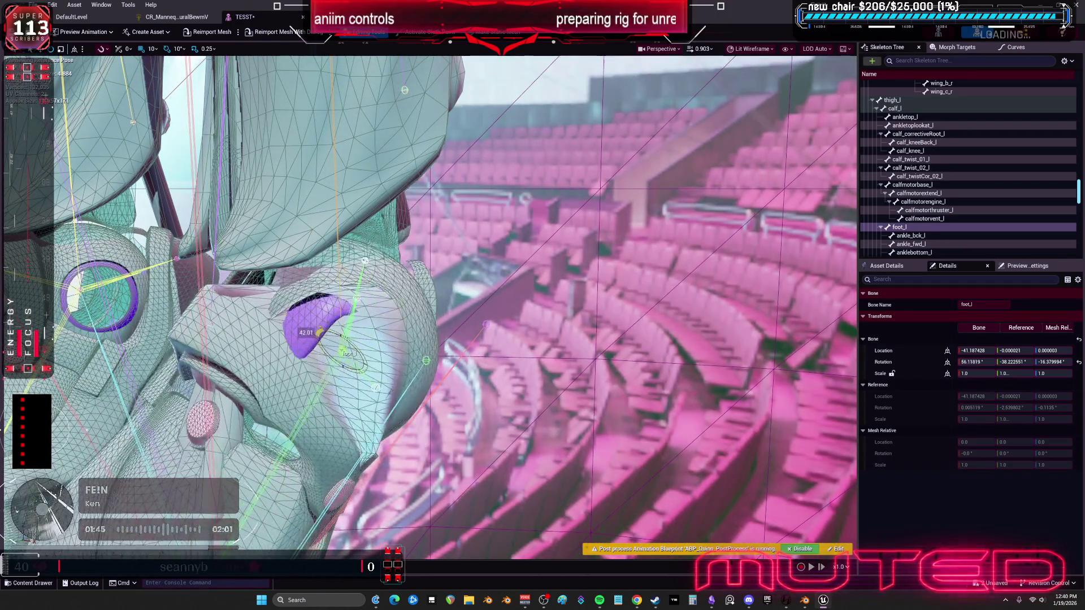
pyautogui.moveTo(320, 333); pyautogui.dragTo(344, 365)
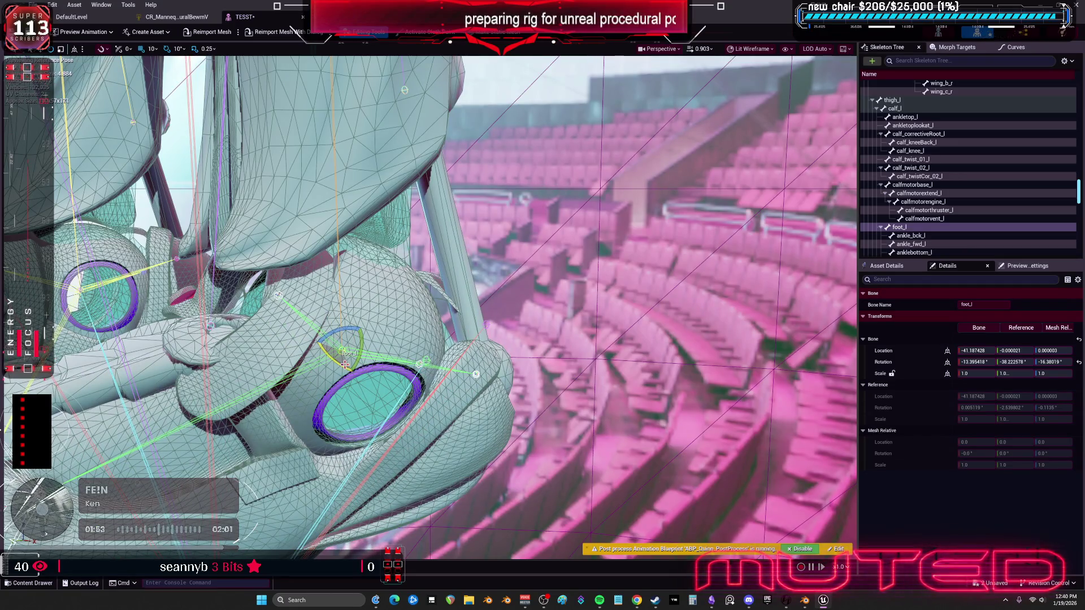
pyautogui.moveTo(367, 346); pyautogui.dragTo(347, 334)
pyautogui.moveTo(429, 305)
pyautogui.mouseDown()
pyautogui.moveTo(395, 293)
pyautogui.moveTo(356, 344)
pyautogui.mouseUp()
pyautogui.moveTo(434, 375)
pyautogui.mouseDown()
pyautogui.moveTo(407, 339)
pyautogui.moveTo(424, 337)
pyautogui.moveTo(443, 357)
pyautogui.moveTo(333, 412)
pyautogui.mouseUp()
# Swing foot_l back to about -6.0°, -5.0°, -5.9° and zoom out to frame both heels.
pyautogui.moveTo(411, 369); pyautogui.dragTo(411, 370)
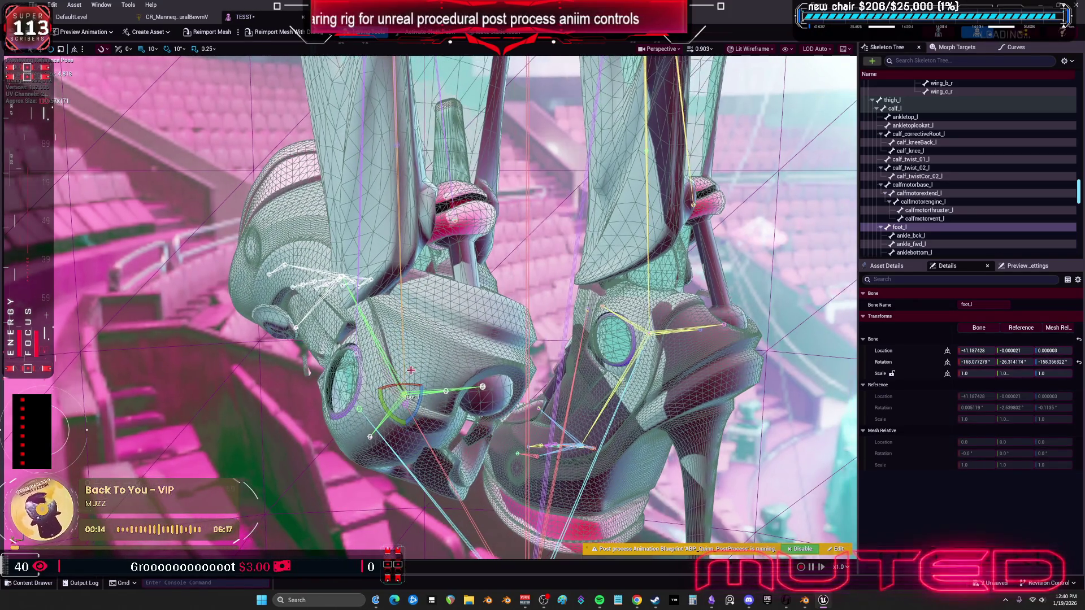
pyautogui.moveTo(309, 371)
pyautogui.mouseDown()
pyautogui.moveTo(328, 362)
pyautogui.moveTo(387, 401)
pyautogui.moveTo(384, 418)
pyautogui.mouseUp()
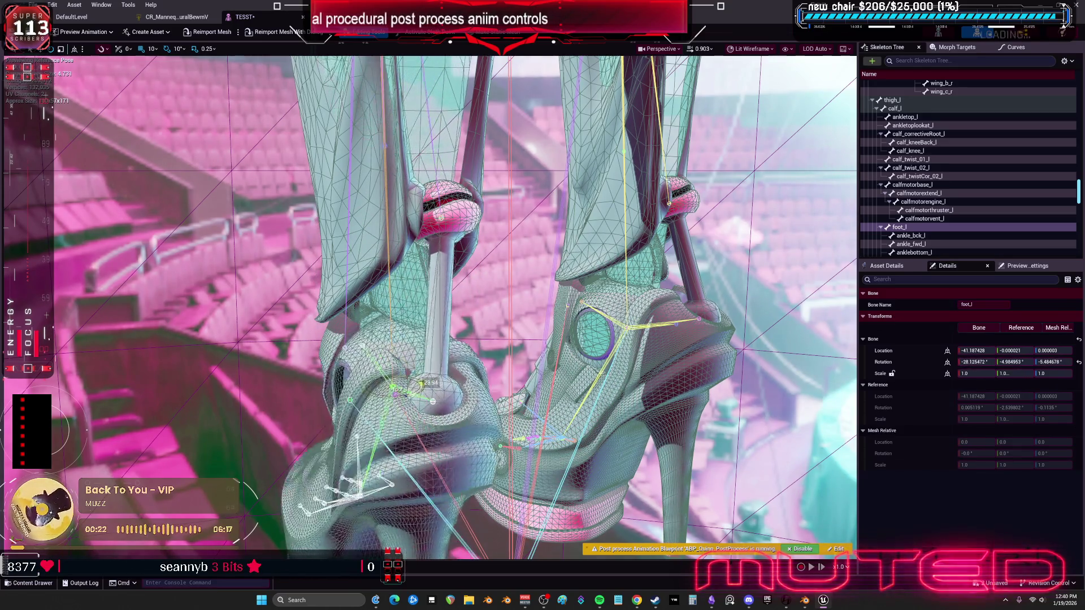
pyautogui.moveTo(417, 379); pyautogui.dragTo(431, 387)
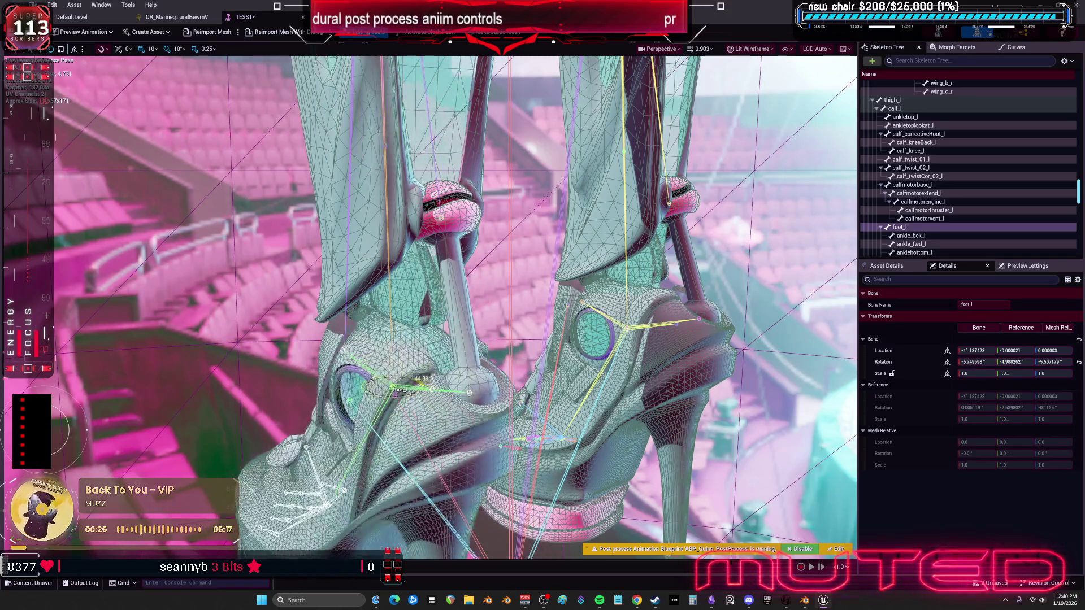
pyautogui.scroll(10, 431, 386)
pyautogui.scroll(-8, 522, 413)
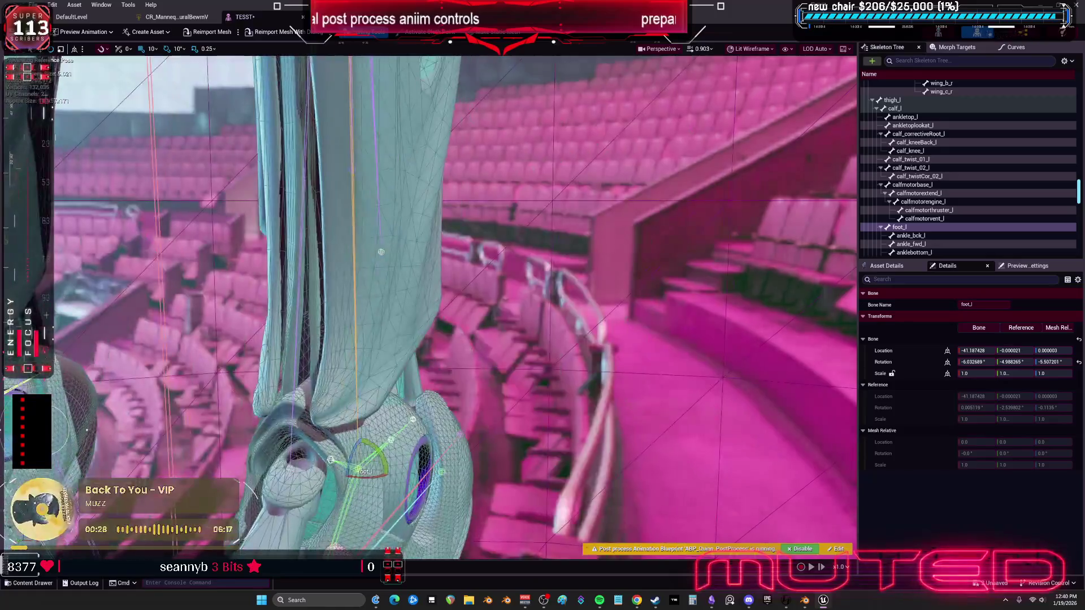
pyautogui.scroll(-5, 430, 305)
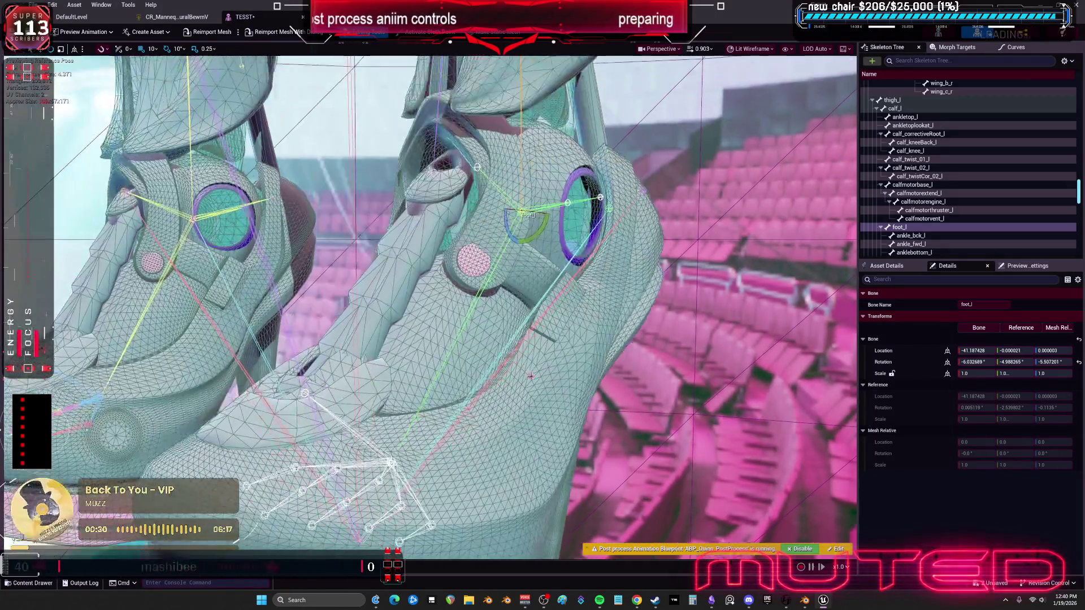
pyautogui.scroll(-1, 345, 479)
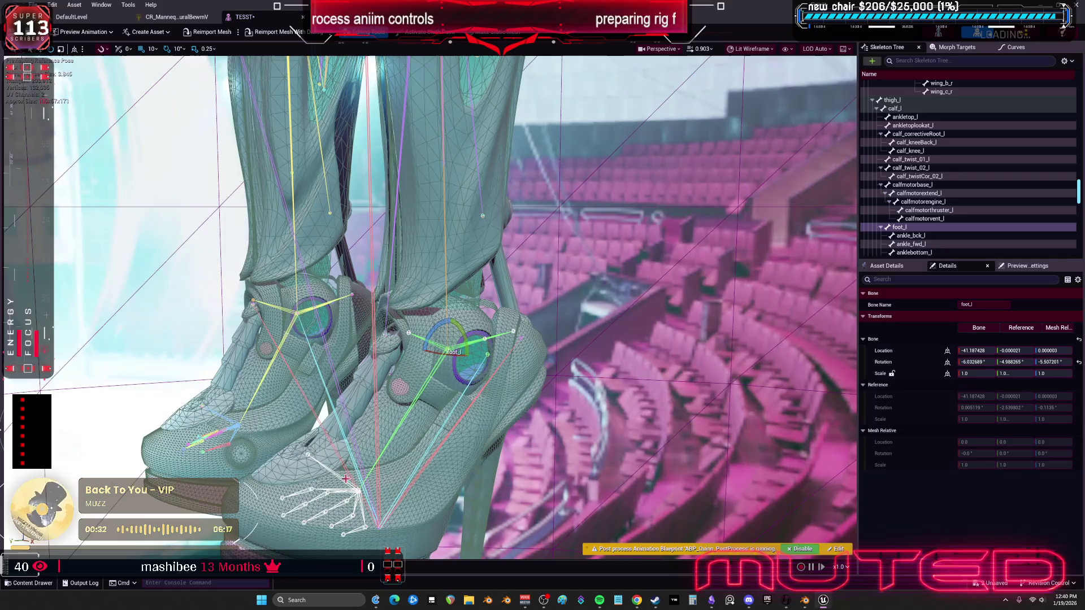
# Bend ball_l about 30 degrees, then rotate foot_l about 25 degrees and ease it back.
pyautogui.click(357, 493)
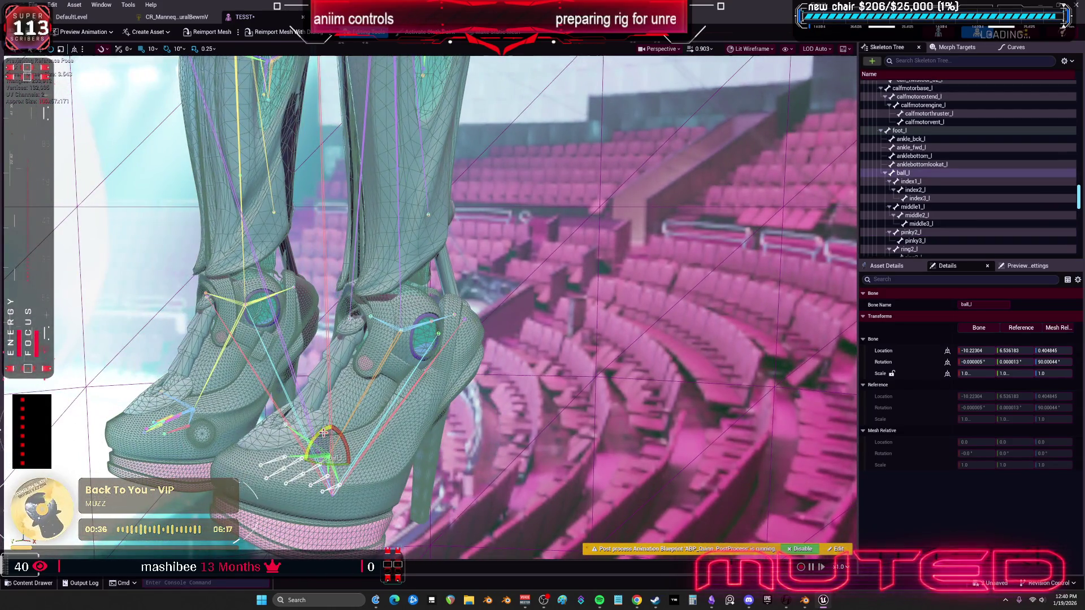
pyautogui.moveTo(317, 486); pyautogui.dragTo(296, 513)
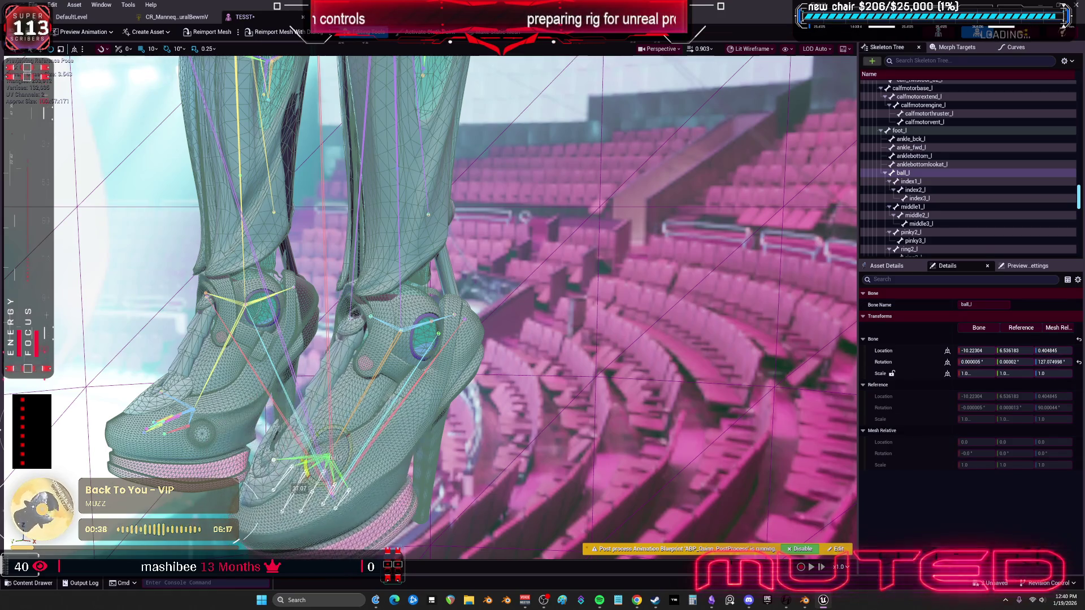
pyautogui.click(387, 354)
pyautogui.moveTo(395, 308); pyautogui.dragTo(399, 302)
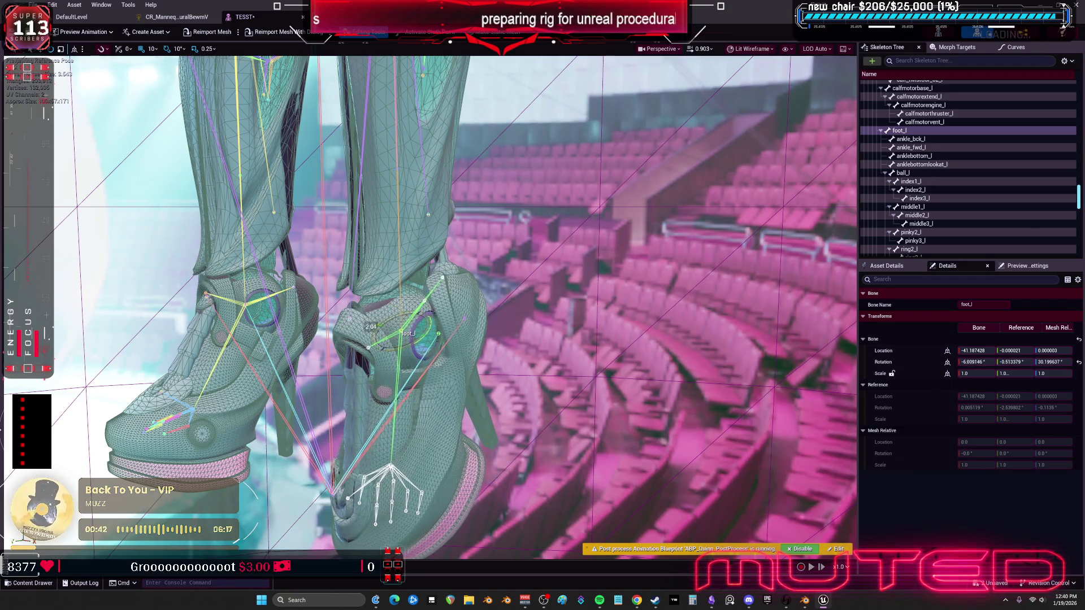
pyautogui.moveTo(399, 302); pyautogui.dragTo(392, 317)
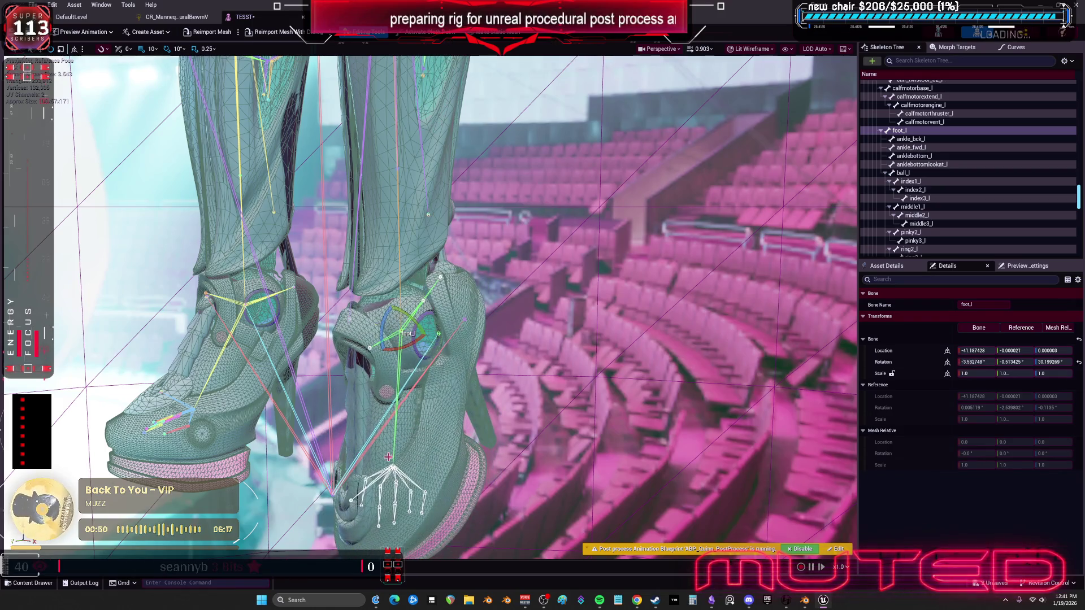
# Bend ball_l slightly back and tip foot_l to about -3.4°, -1.4°, 16.5°.
pyautogui.click(903, 173)
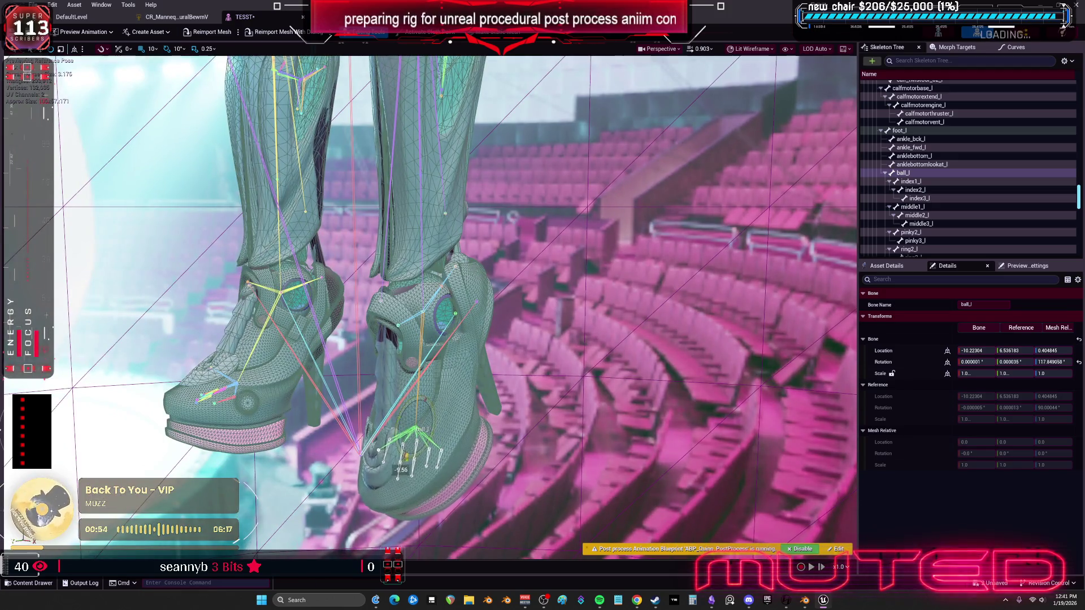
pyautogui.moveTo(405, 454); pyautogui.dragTo(402, 445)
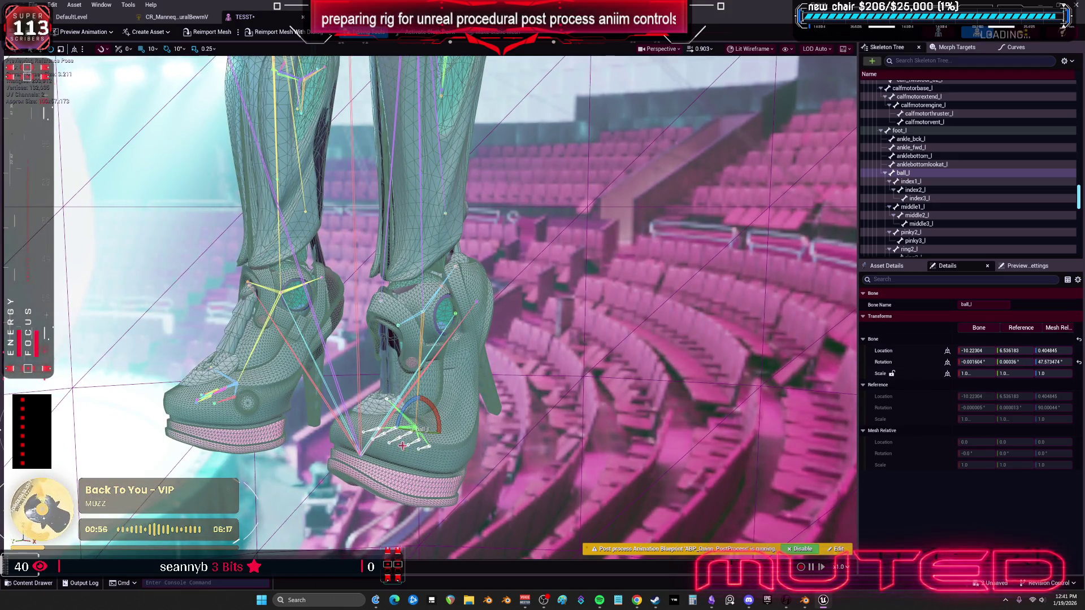
pyautogui.click(435, 322)
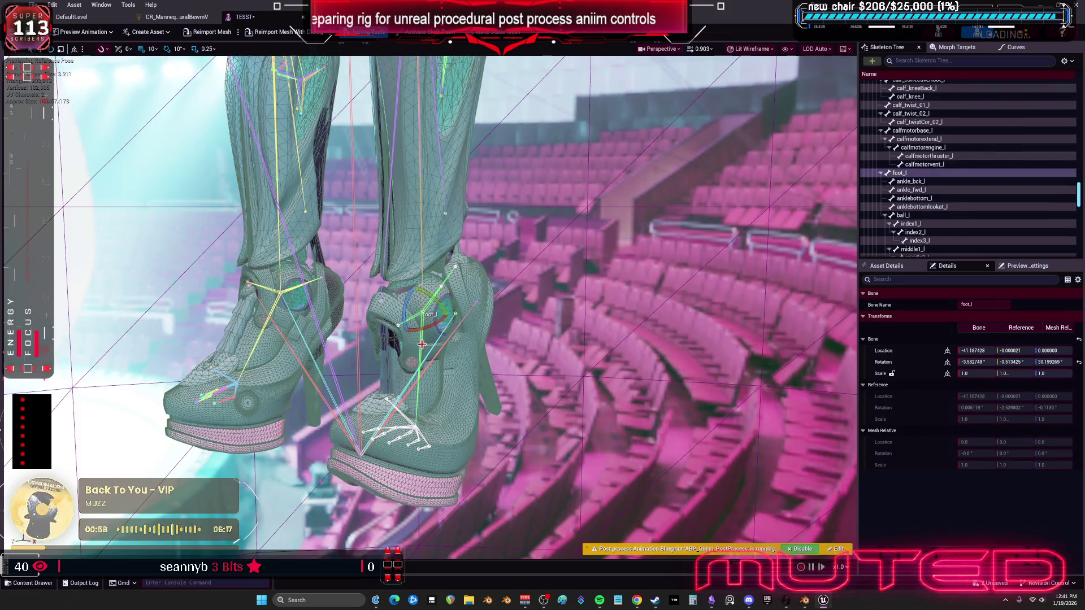
pyautogui.moveTo(417, 289)
pyautogui.mouseDown()
pyautogui.moveTo(431, 276)
pyautogui.moveTo(396, 266)
pyautogui.moveTo(418, 283)
pyautogui.moveTo(447, 344)
pyautogui.mouseUp()
# Rock foot_l to about 65°, back to near zero, then twist it strongly the opposite way.
pyautogui.moveTo(382, 217); pyautogui.dragTo(389, 230)
pyautogui.moveTo(390, 231)
pyautogui.mouseDown()
pyautogui.moveTo(367, 214)
pyautogui.moveTo(373, 225)
pyautogui.mouseUp()
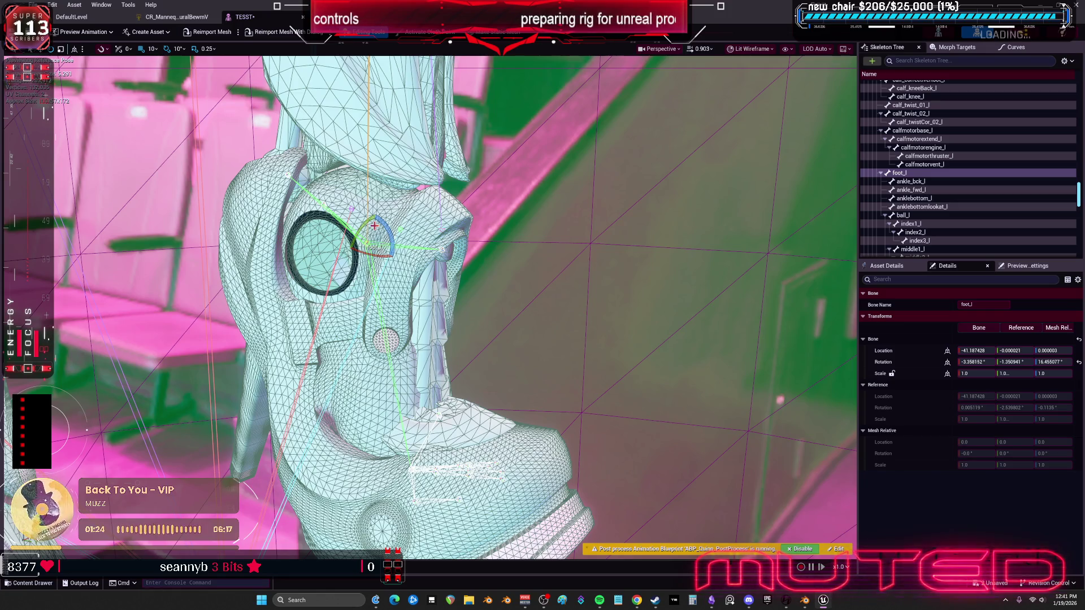
pyautogui.moveTo(405, 220); pyautogui.dragTo(379, 293)
# Undo the strong foot_l twist and orbit out to a distant view of both feet.
pyautogui.hotkey('ctrl', 'z')
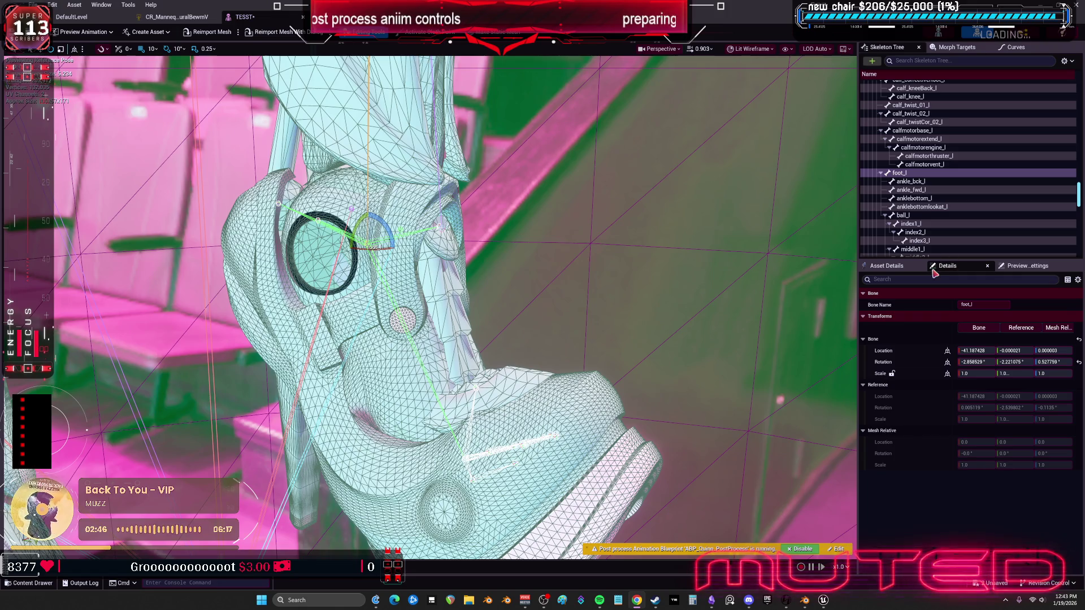
pyautogui.moveTo(429, 305)
pyautogui.mouseDown()
pyautogui.moveTo(429, 282)
pyautogui.moveTo(447, 271)
pyautogui.moveTo(440, 248)
pyautogui.moveTo(407, 265)
pyautogui.moveTo(413, 282)
pyautogui.moveTo(435, 260)
pyautogui.moveTo(416, 275)
pyautogui.moveTo(389, 249)
pyautogui.moveTo(399, 246)
pyautogui.mouseUp()
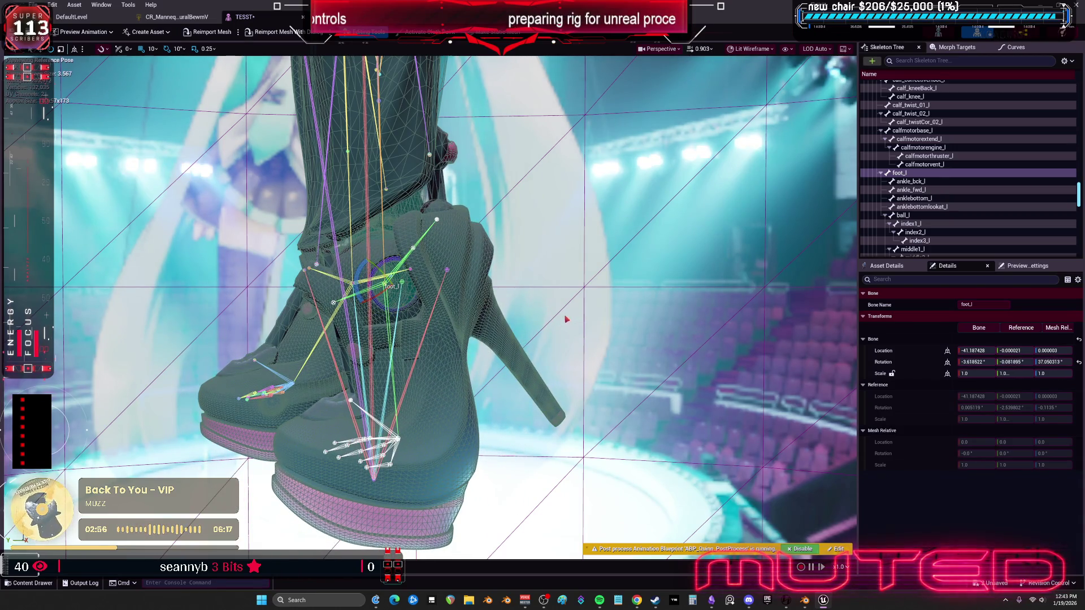
pyautogui.click(304, 17)
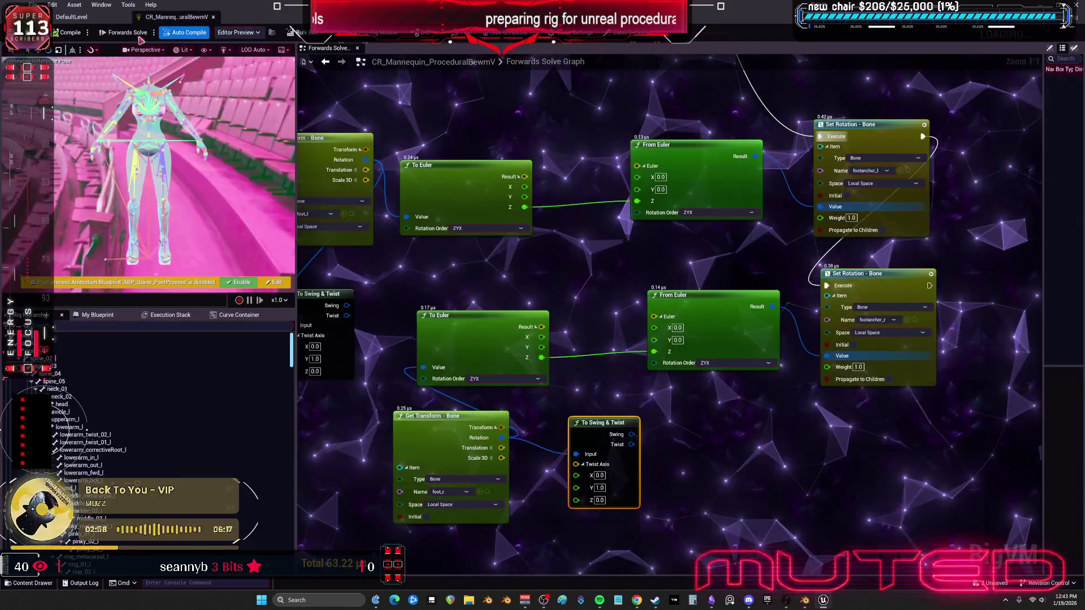
pyautogui.scroll(-4, 636, 251)
pyautogui.scroll(-5, 636, 250)
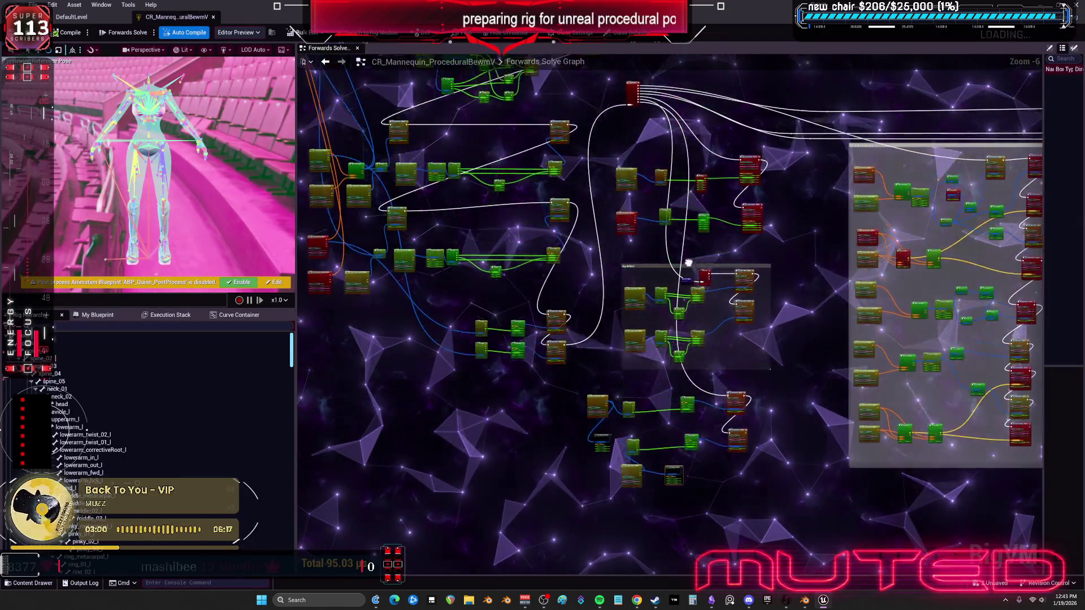
pyautogui.scroll(10, 725, 320)
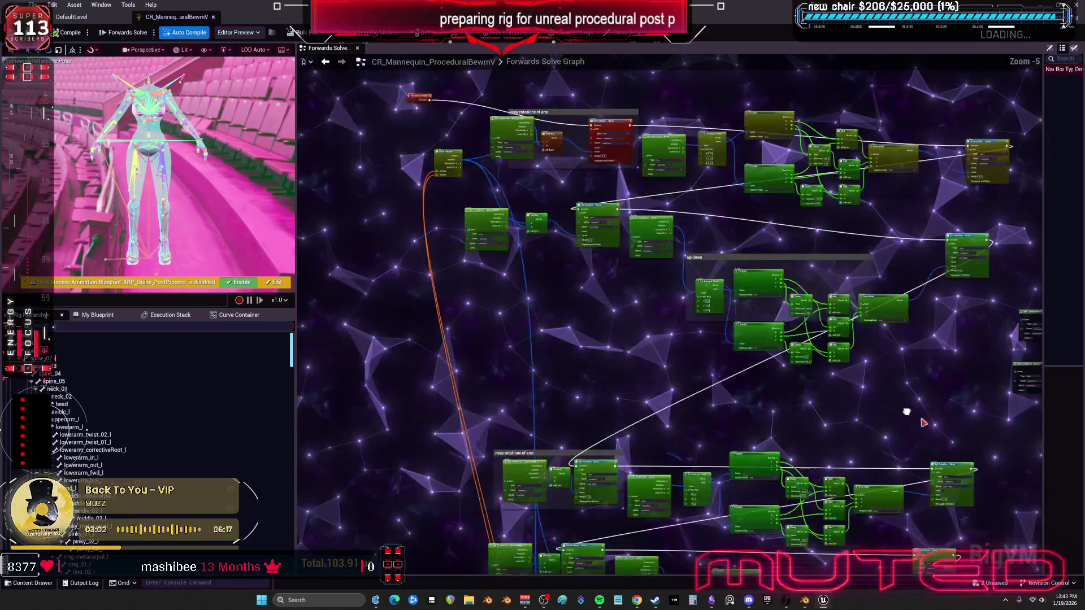
pyautogui.scroll(-3, 671, 456)
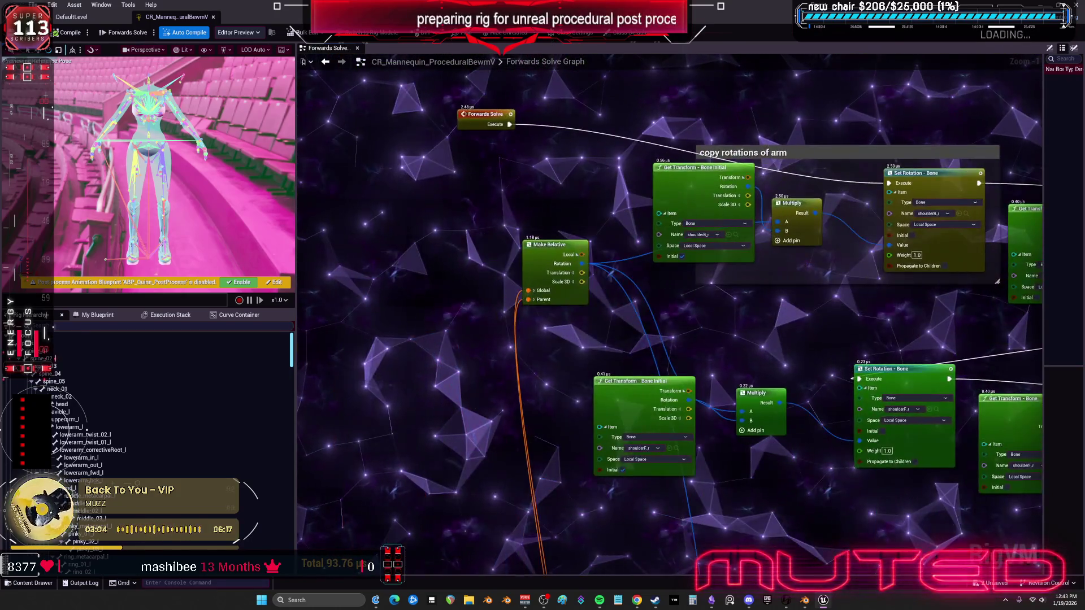
pyautogui.scroll(2, 742, 298)
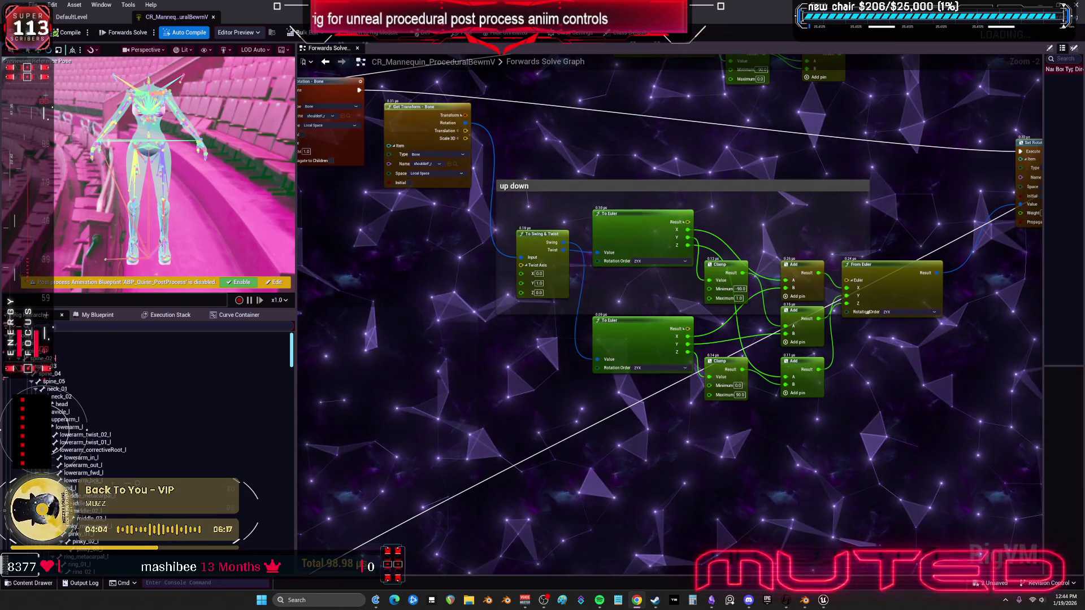
pyautogui.scroll(-6, 801, 360)
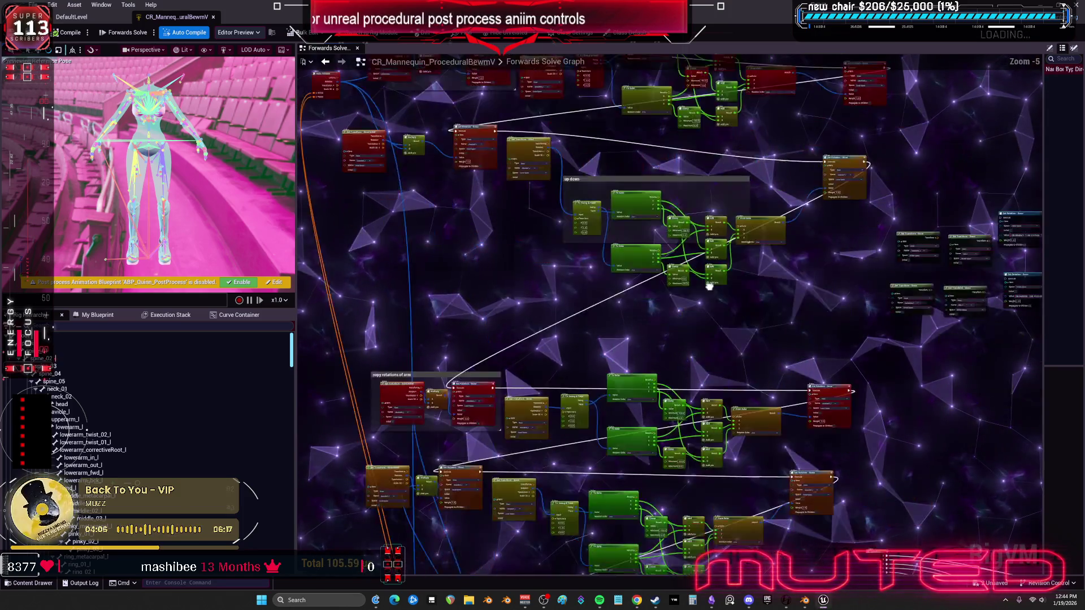
pyautogui.moveTo(684, 310); pyautogui.dragTo(655, 187)
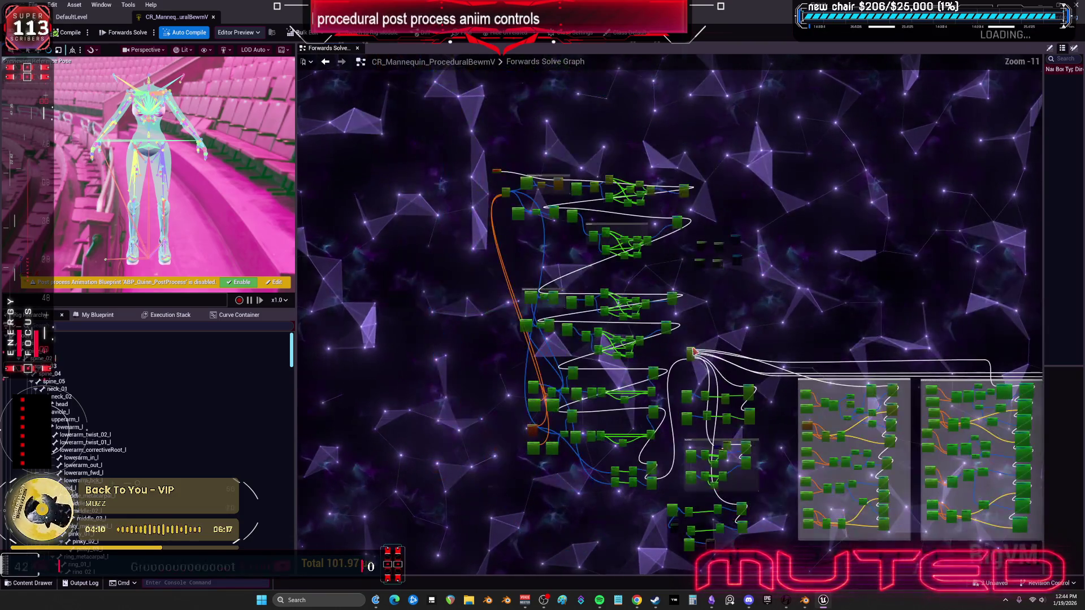
pyautogui.scroll(5, 634, 335)
pyautogui.moveTo(634, 336); pyautogui.dragTo(798, 379)
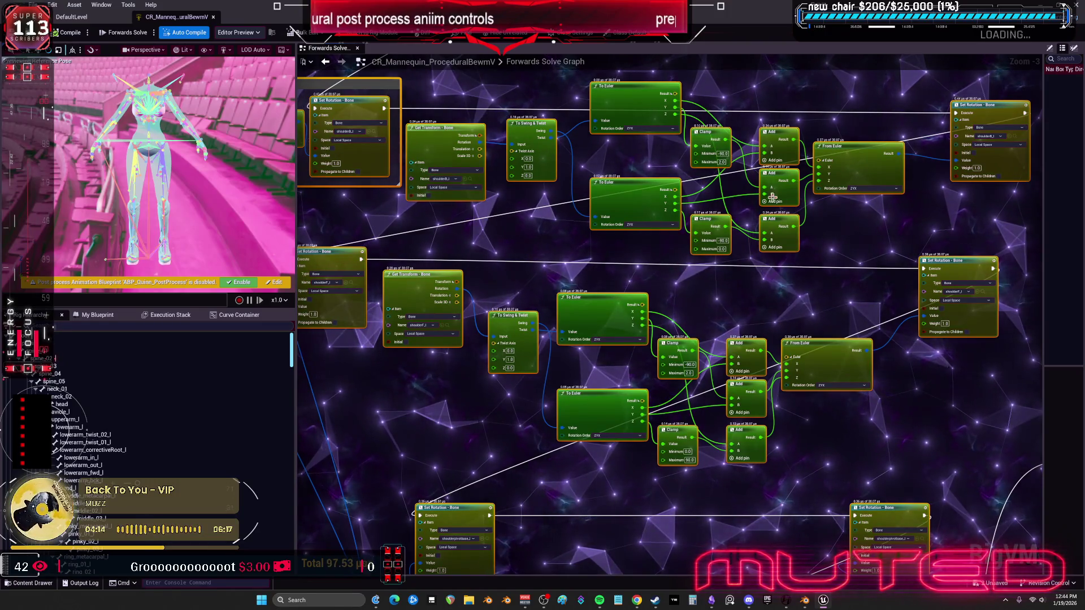
pyautogui.scroll(3, 748, 317)
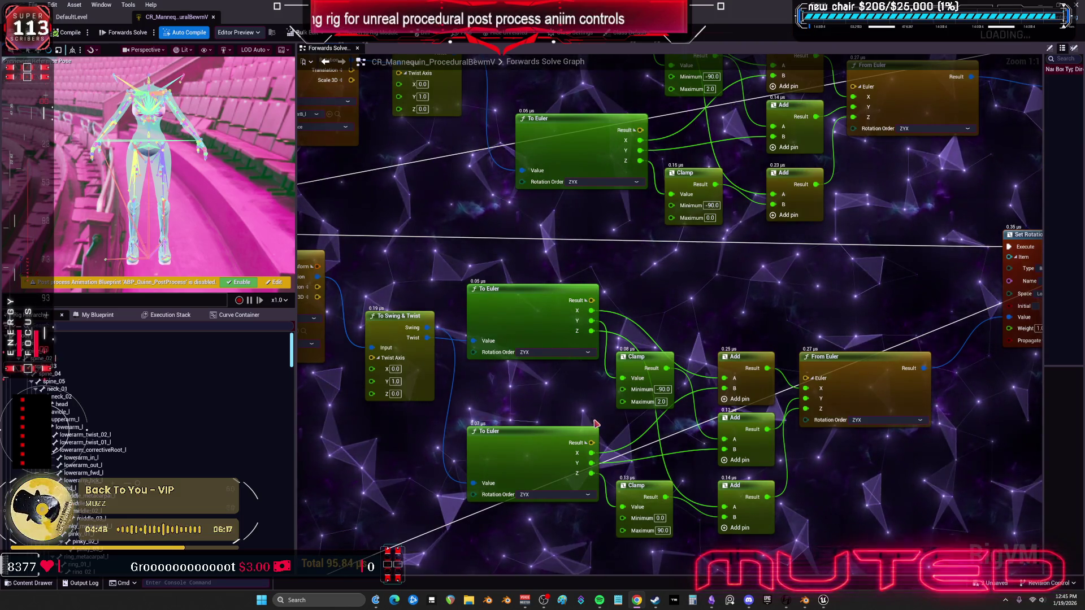
# Zoom the graph out and back in, then save all unsaved Control Rig changes.
pyautogui.scroll(-6, 596, 424)
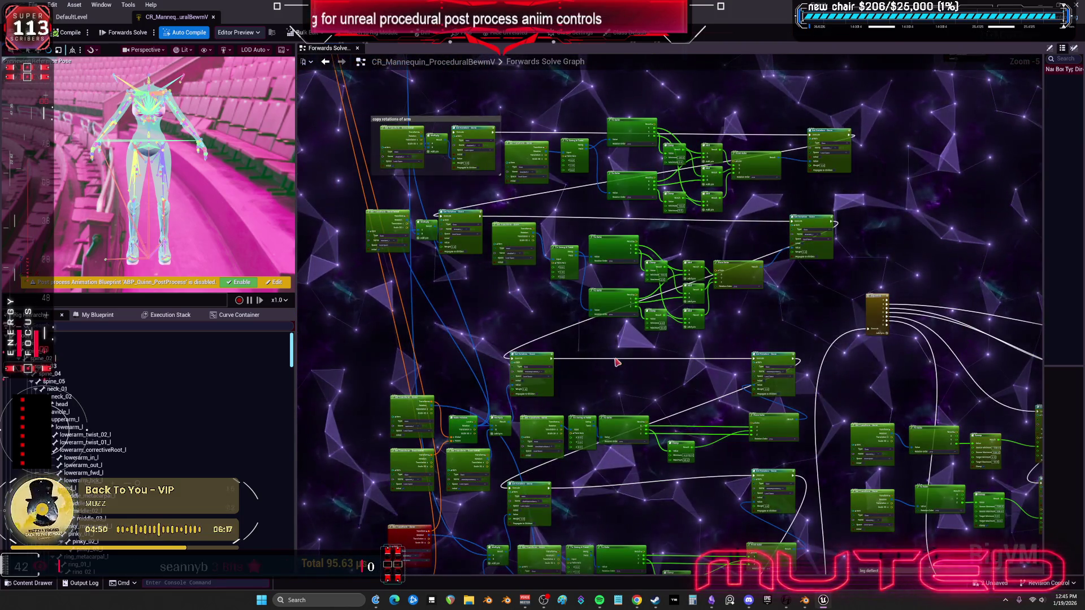
pyautogui.scroll(6, 617, 362)
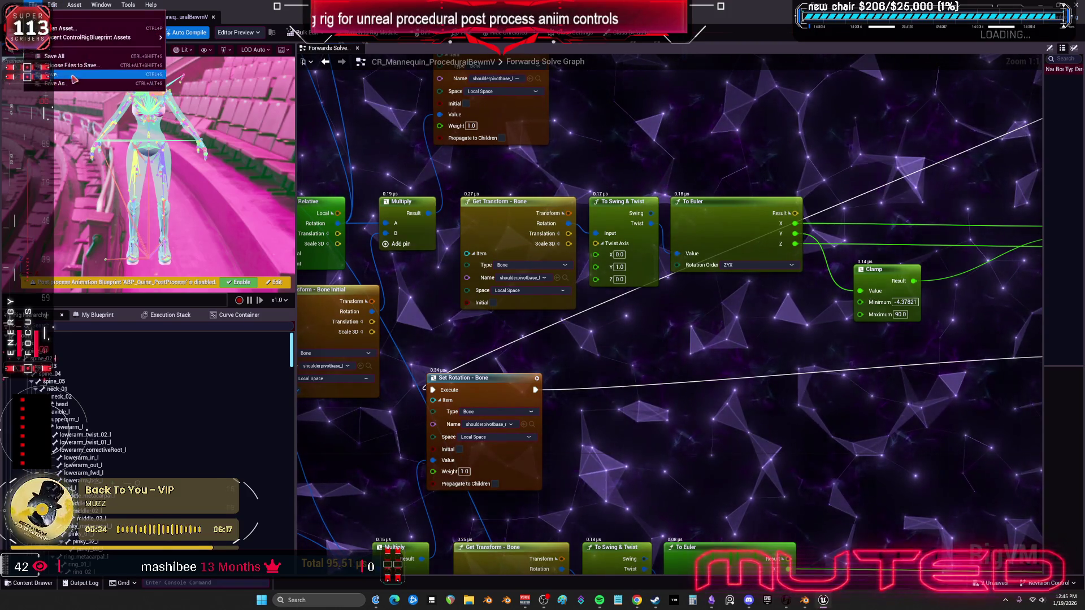
pyautogui.hotkey('ctrl', 's')
# In Blender, unhide the hidden objects and toggle bone overlays to inspect the wireframe legs.
pyautogui.hotkey('alt', 'Tab')
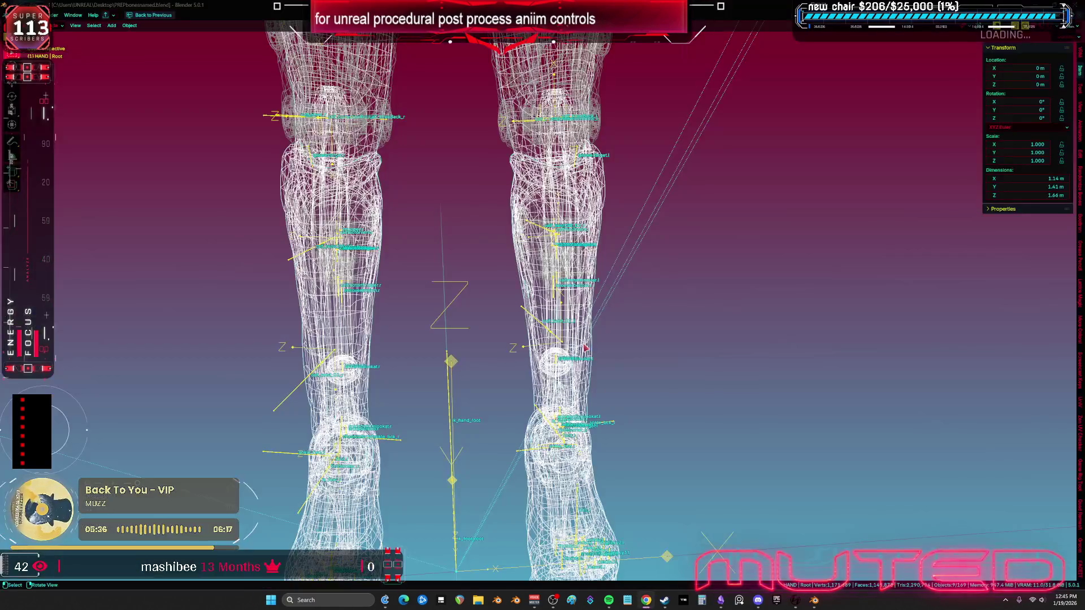
pyautogui.scroll(-5, 642, 347)
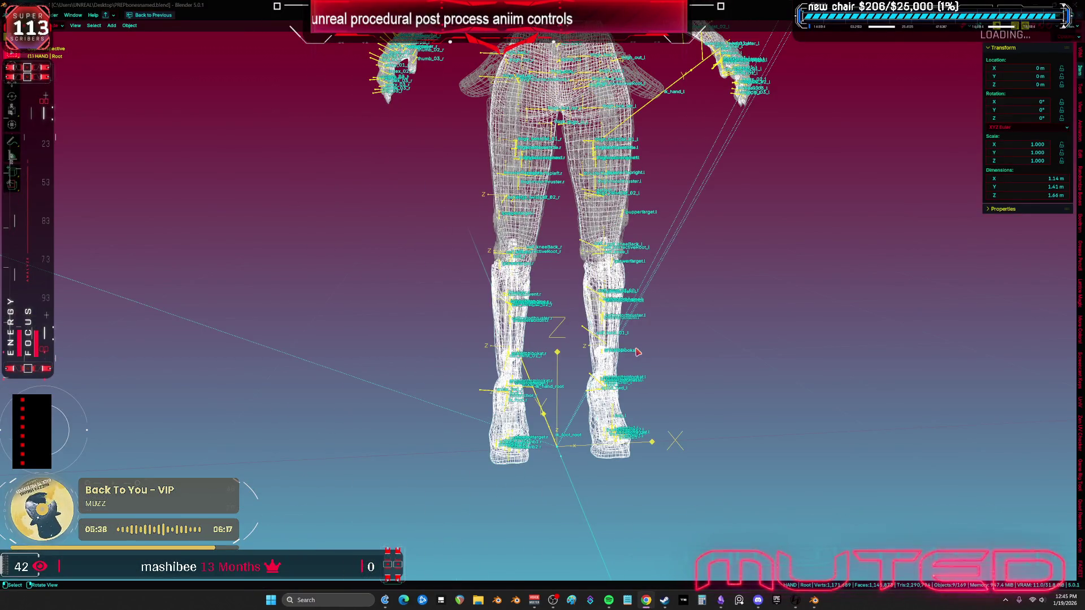
pyautogui.hotkey('shift', 'alt', 'z')
pyautogui.hotkey('alt', 'h')
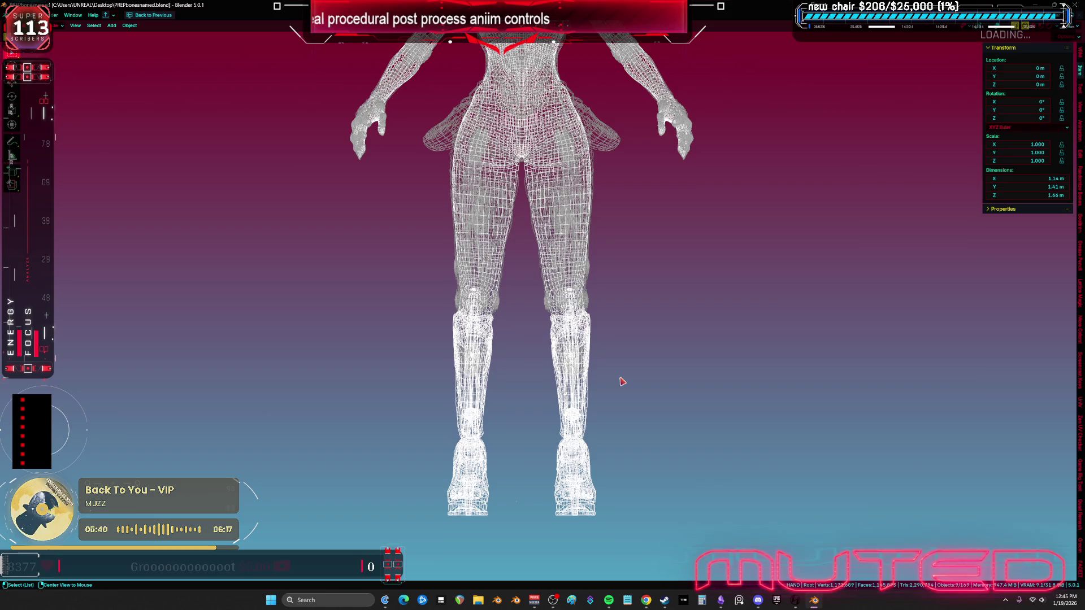
pyautogui.scroll(-3, 594, 371)
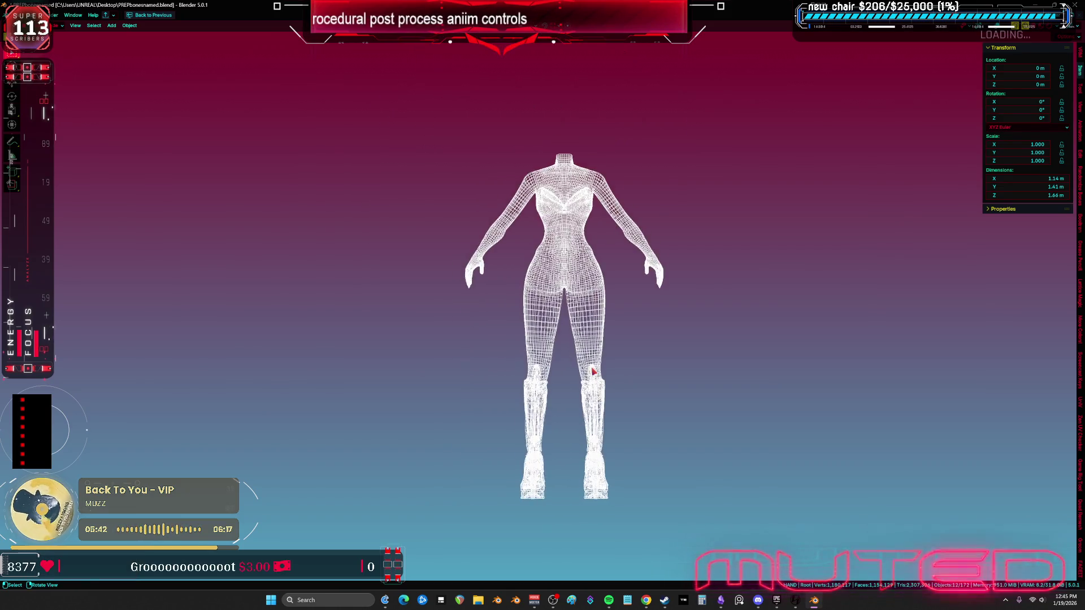
pyautogui.scroll(3, 594, 371)
pyautogui.hotkey('shift', 'alt', 'z')
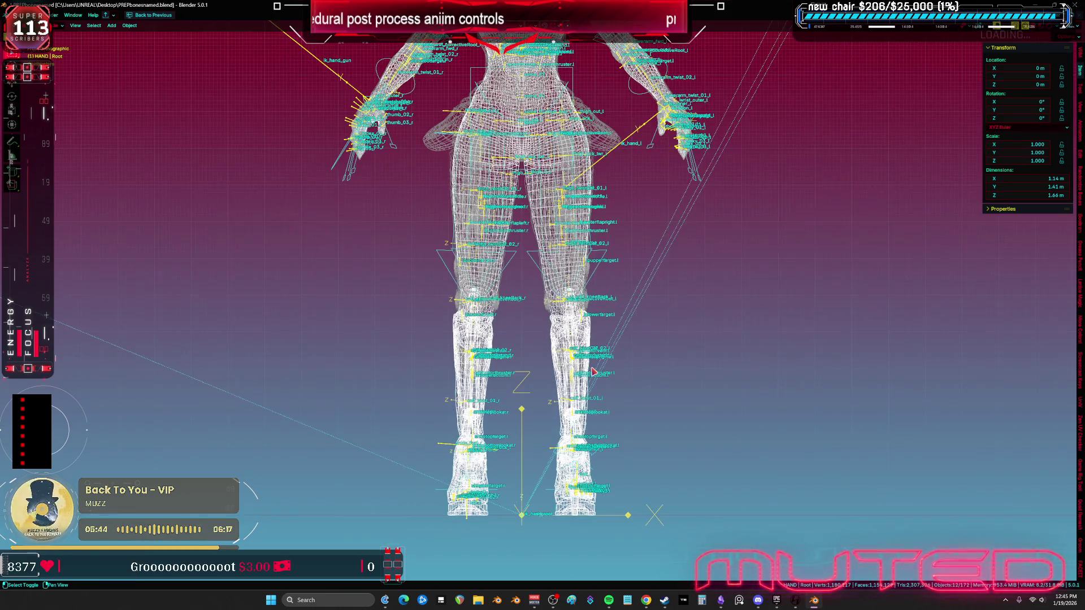
pyautogui.scroll(-3, 593, 371)
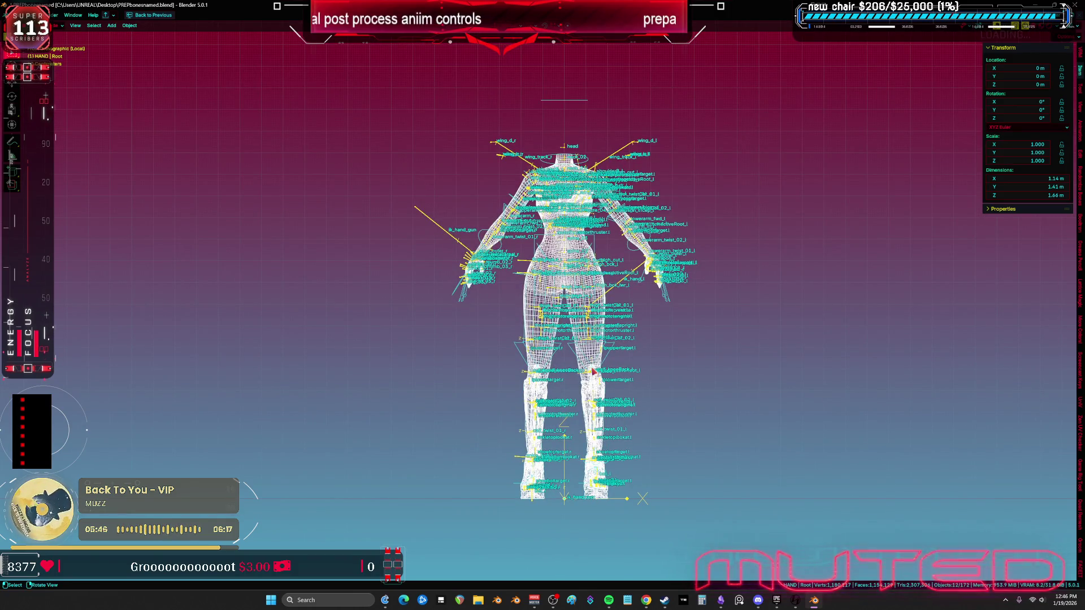
pyautogui.scroll(5, 593, 371)
pyautogui.hotkey('shift', 'alt', 'z')
# Alternate solid and wireframe shading with bone overlays while orbiting from the front to the character's back.
pyautogui.hotkey('shift', 'z')
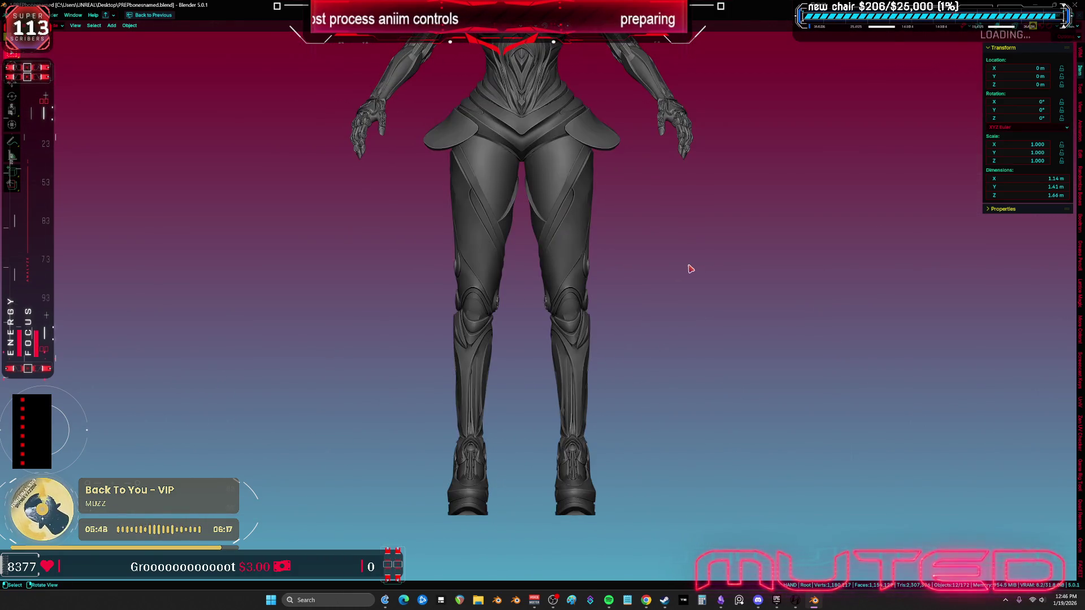
pyautogui.moveTo(688, 266); pyautogui.dragTo(632, 428)
pyautogui.scroll(3, 594, 356)
pyautogui.hotkey('shift', 'z')
pyautogui.hotkey('shift', 'alt', 'z')
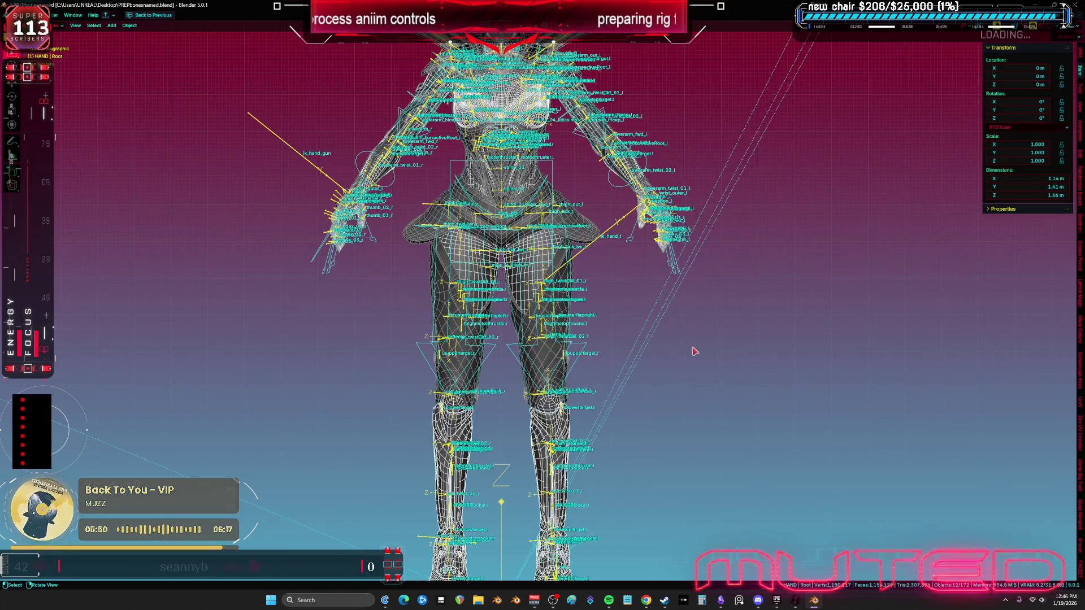
pyautogui.hotkey('shift', 'z')
pyautogui.hotkey('shift', 'alt', 'z')
pyautogui.scroll(-3, 611, 317)
pyautogui.moveTo(612, 337); pyautogui.dragTo(477, 338)
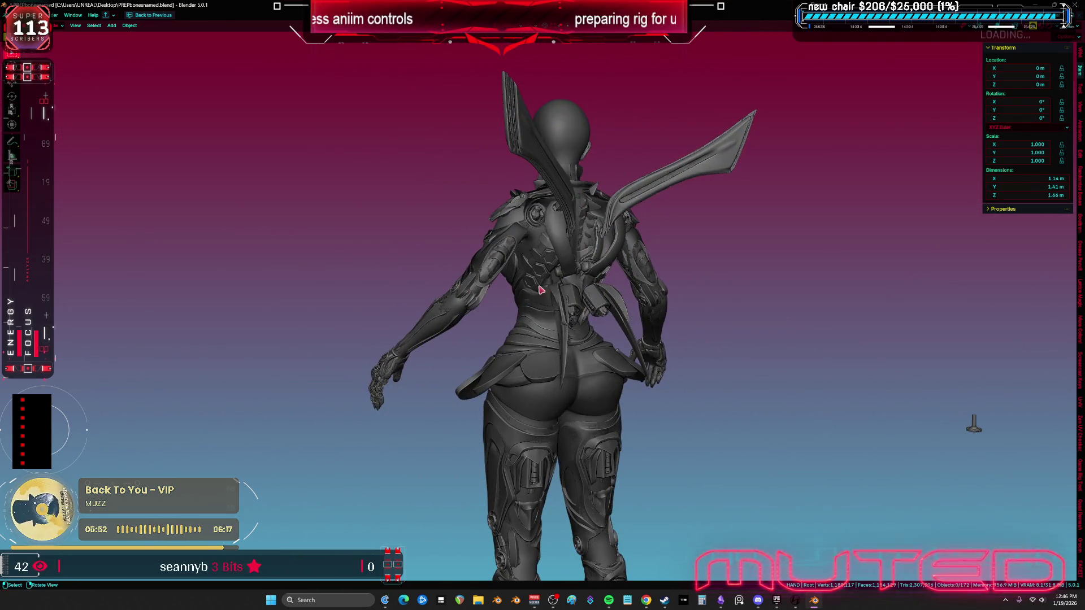
pyautogui.scroll(5, 540, 289)
pyautogui.hotkey('shift', 'z')
pyautogui.hotkey('shift', 'alt', 'z')
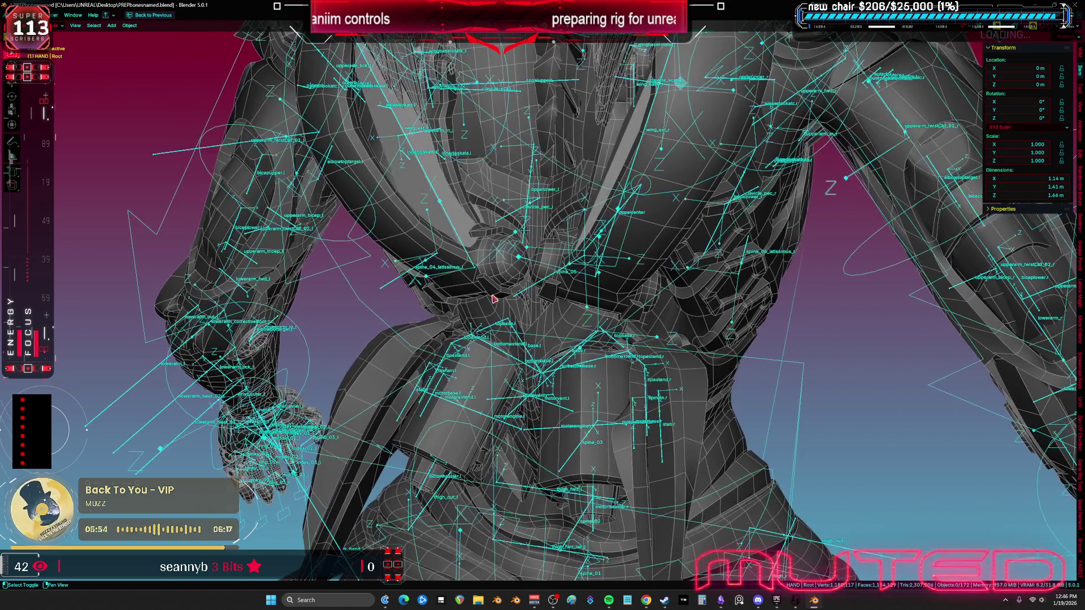
pyautogui.moveTo(493, 298); pyautogui.dragTo(680, 202)
pyautogui.hotkey('shift', 'z')
pyautogui.hotkey('shift', 'alt', 'z')
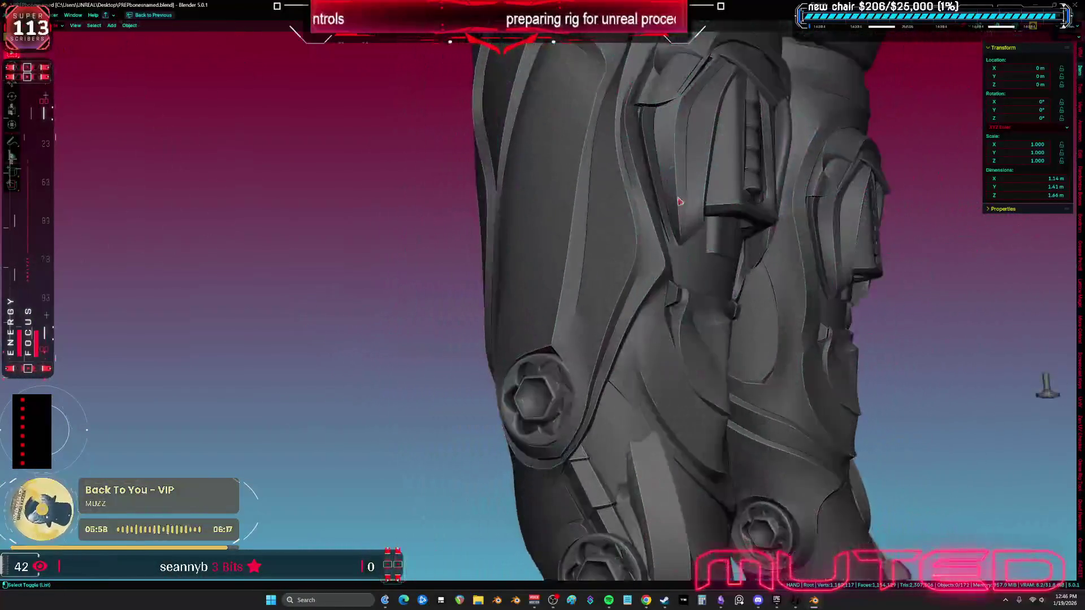
# Snap to a back view of the knees, then inspect the boots in Material Preview with bones shown.
pyautogui.press('ctrl+KP_1')
pyautogui.scroll(3, 631, 235)
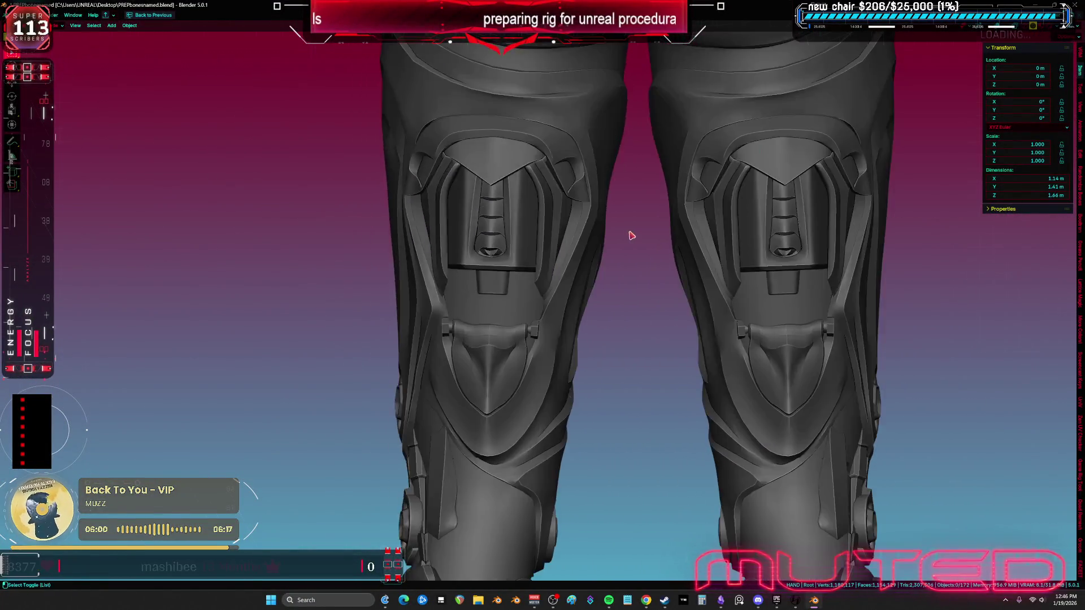
pyautogui.moveTo(631, 235)
pyautogui.mouseDown()
pyautogui.moveTo(580, 210)
pyautogui.moveTo(641, 351)
pyautogui.moveTo(213, 237)
pyautogui.moveTo(203, 194)
pyautogui.moveTo(609, 285)
pyautogui.moveTo(676, 239)
pyautogui.moveTo(593, 282)
pyautogui.mouseUp()
pyautogui.scroll(-3, 579, 210)
pyautogui.press('z')
pyautogui.press('2')
pyautogui.hotkey('shift', 'alt', 'z')
# Pick the Annotate tool and draw a leader line toward the ankle joint.
pyautogui.click(12, 141)
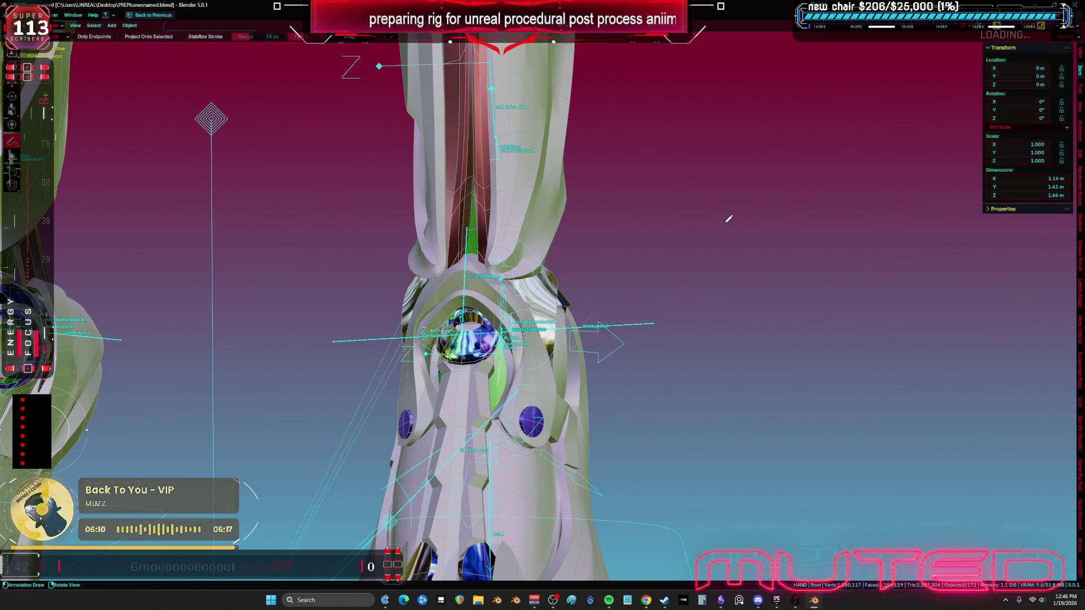
pyautogui.moveTo(739, 172); pyautogui.dragTo(540, 286)
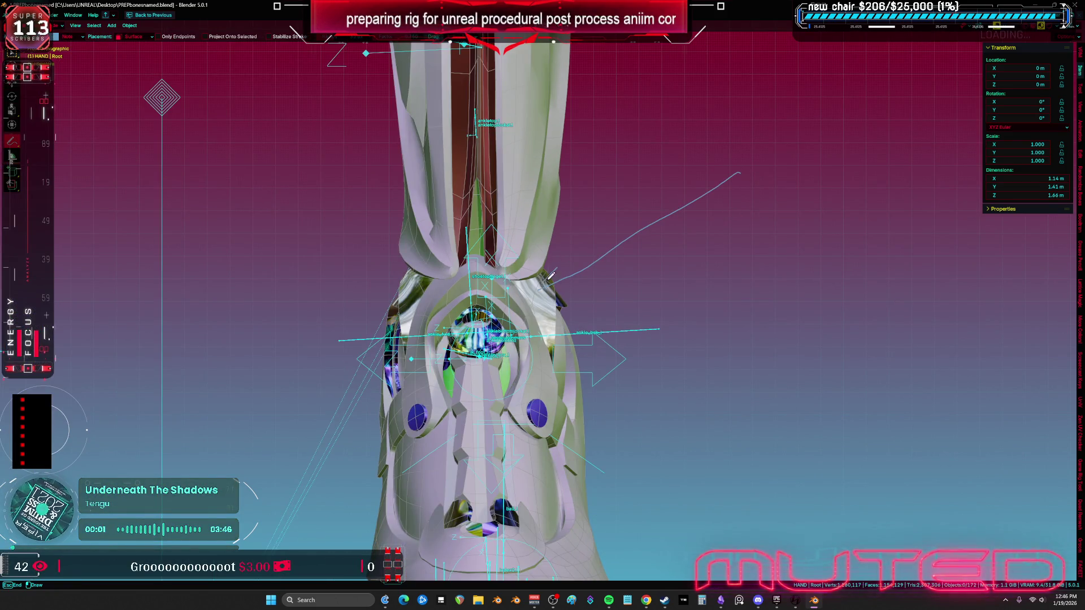
pyautogui.moveTo(728, 133)
pyautogui.mouseDown()
pyautogui.moveTo(569, 271)
pyautogui.moveTo(611, 282)
pyautogui.mouseUp()
pyautogui.keyDown('ctrl'); pyautogui.scroll(-4, 569, 217); pyautogui.keyUp('ctrl')
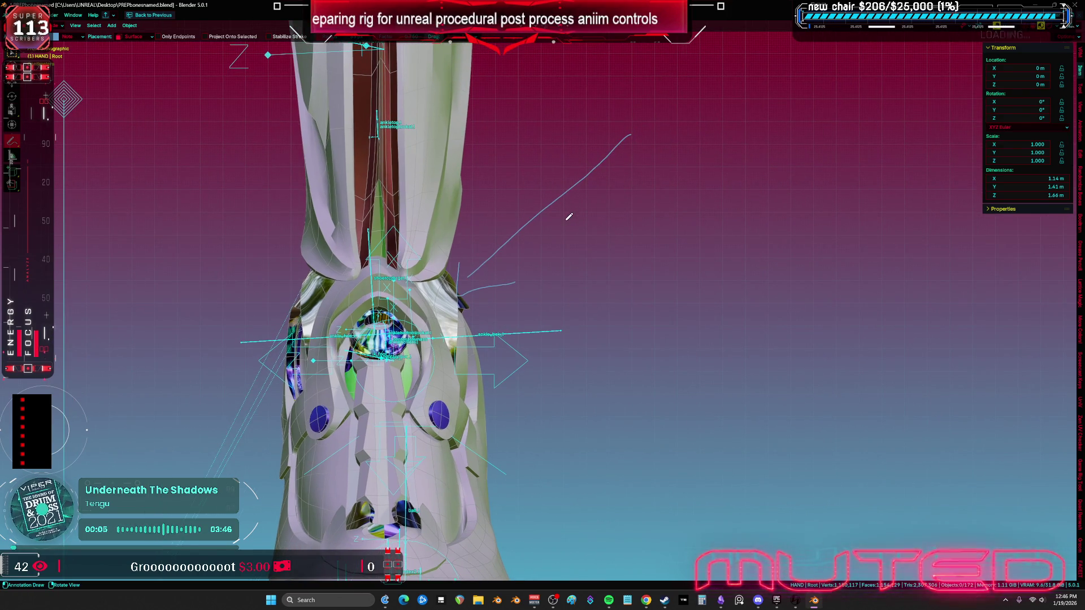
# Handwrite 'sep silver from Fabricloop' beside the leader line, then undo the last stroke.
pyautogui.moveTo(576, 218)
pyautogui.mouseDown()
pyautogui.moveTo(641, 255)
pyautogui.moveTo(650, 192)
pyautogui.mouseUp()
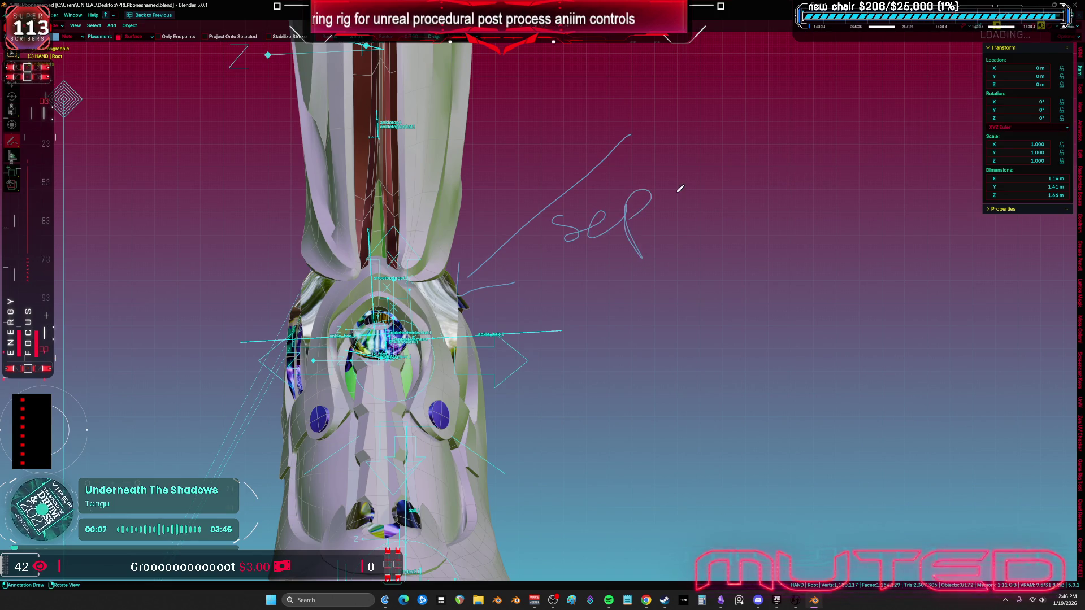
pyautogui.moveTo(600, 255)
pyautogui.mouseDown()
pyautogui.moveTo(582, 266)
pyautogui.moveTo(583, 292)
pyautogui.mouseUp()
pyautogui.moveTo(617, 266); pyautogui.dragTo(621, 283)
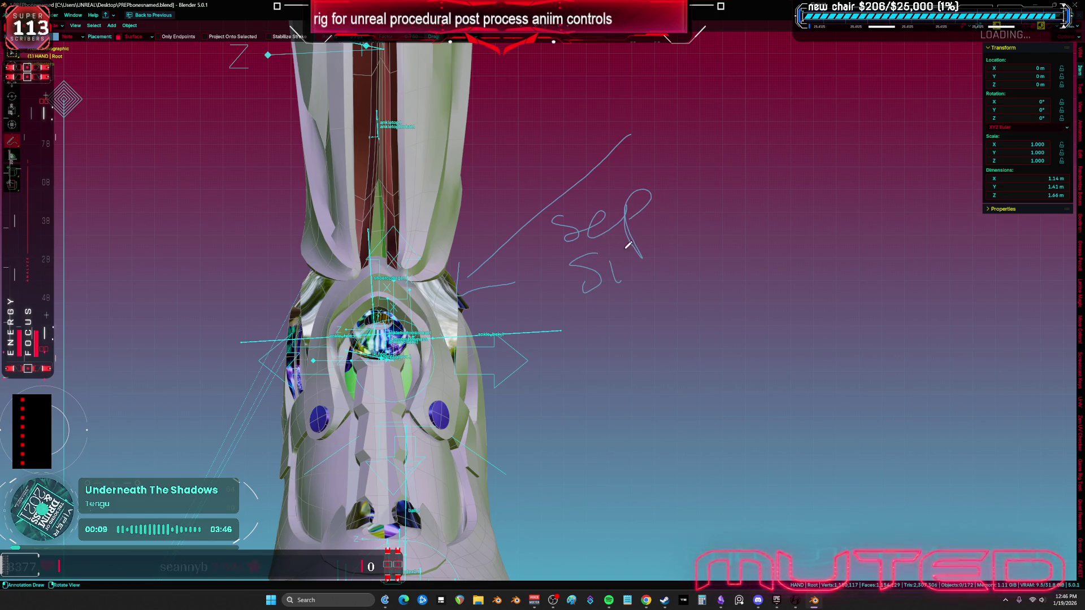
pyautogui.moveTo(650, 244)
pyautogui.mouseDown()
pyautogui.moveTo(718, 266)
pyautogui.moveTo(774, 213)
pyautogui.mouseUp()
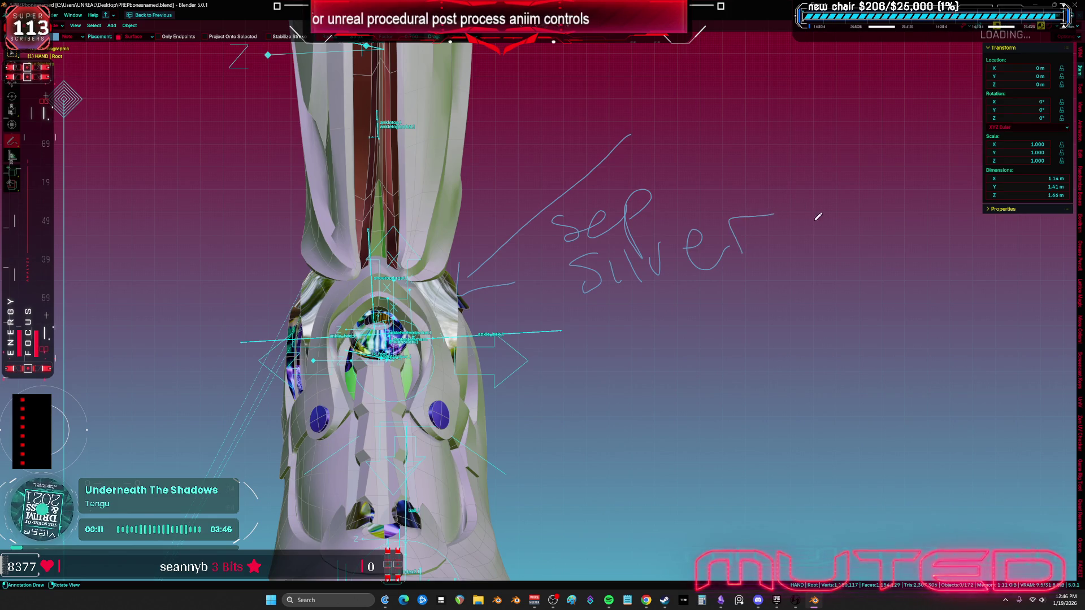
pyautogui.moveTo(813, 178)
pyautogui.mouseDown()
pyautogui.moveTo(796, 247)
pyautogui.moveTo(821, 229)
pyautogui.mouseUp()
pyautogui.moveTo(823, 233)
pyautogui.mouseDown()
pyautogui.moveTo(843, 209)
pyautogui.moveTo(911, 218)
pyautogui.mouseUp()
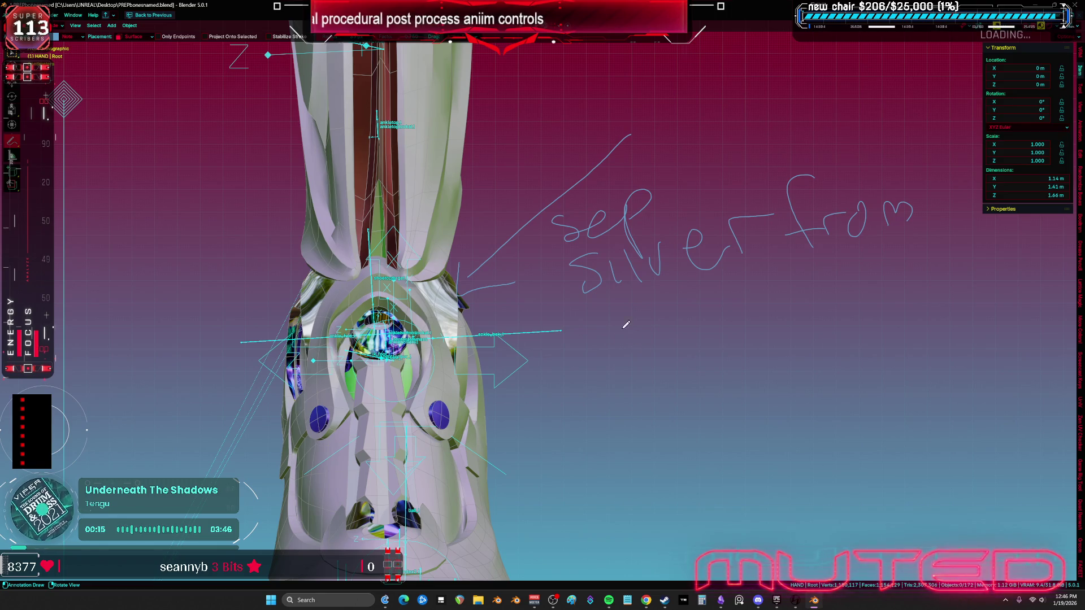
pyautogui.moveTo(634, 347)
pyautogui.mouseDown()
pyautogui.moveTo(643, 304)
pyautogui.moveTo(757, 297)
pyautogui.mouseUp()
pyautogui.moveTo(788, 304)
pyautogui.mouseDown()
pyautogui.moveTo(850, 263)
pyautogui.moveTo(862, 270)
pyautogui.mouseUp()
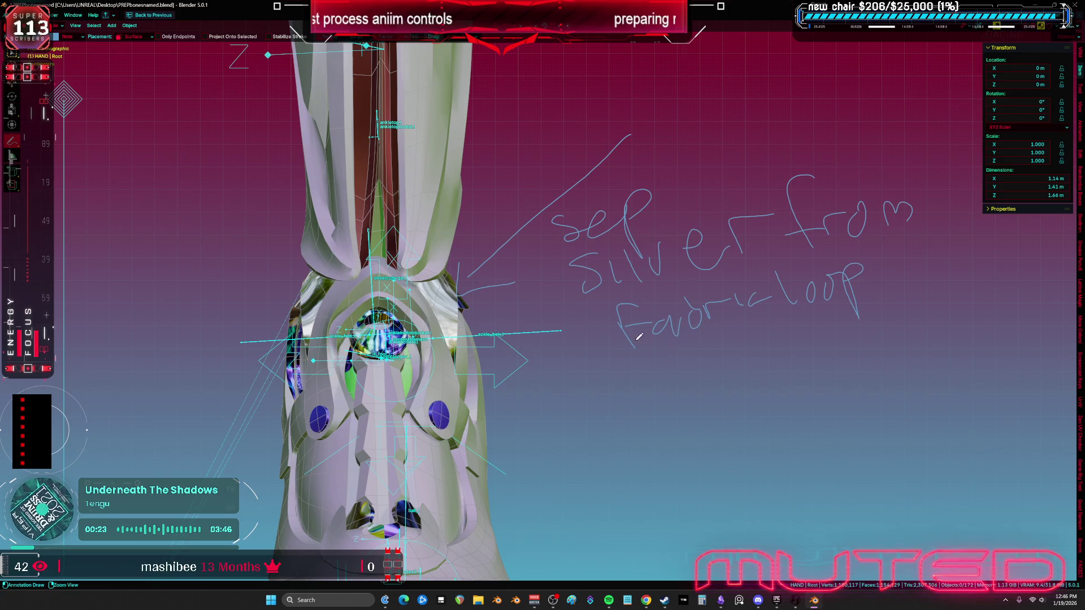
pyautogui.hotkey('ctrl', 'z')
pyautogui.hotkey('ctrl', 'z')
pyautogui.hotkey('ctrl', 'z')
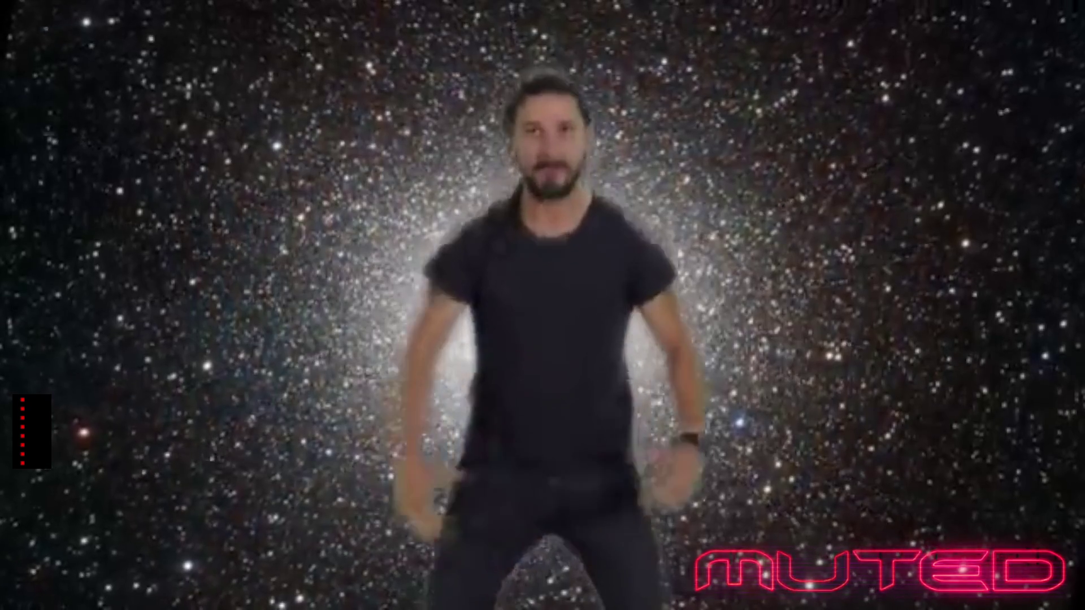